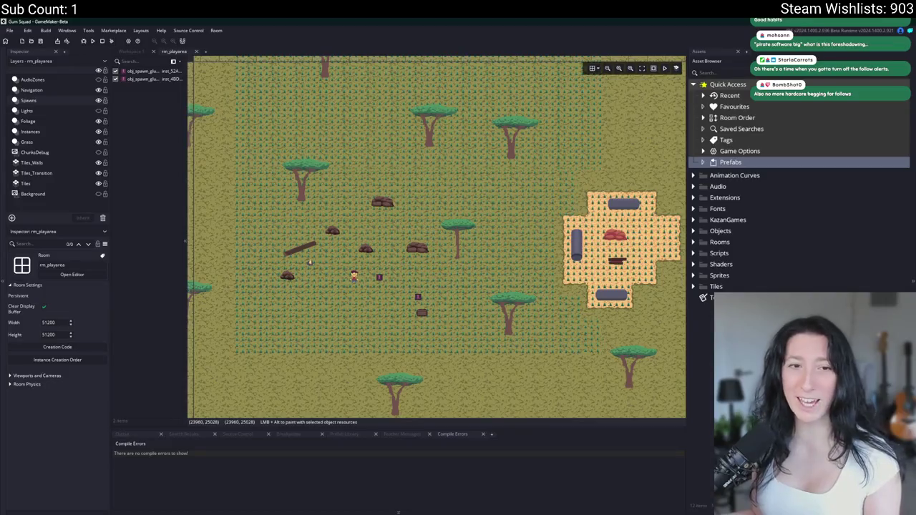
# Scroll around the GameMaker workspace
pyautogui.hscroll(3, 417, 245)
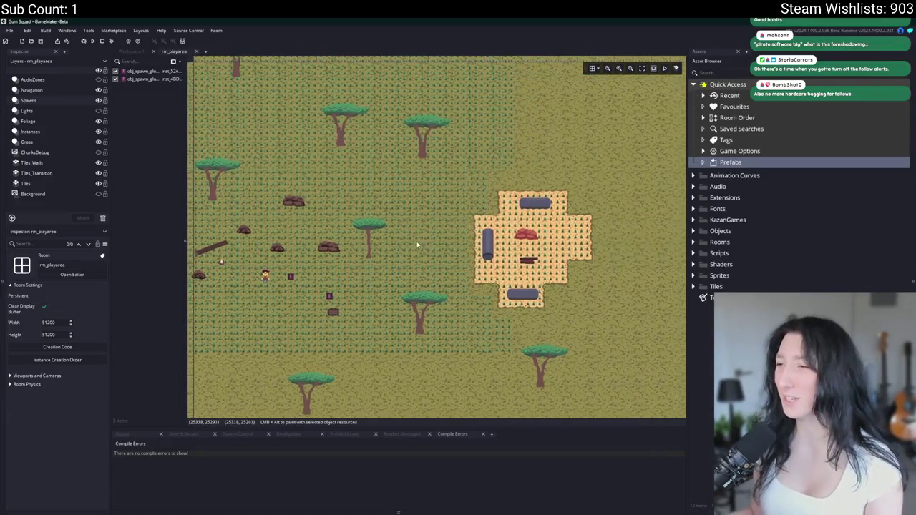
pyautogui.hscroll(2, 477, 171)
pyautogui.scroll(2, 481, 142)
pyautogui.scroll(1, 355, 208)
pyautogui.scroll(-1, 356, 208)
pyautogui.hscroll(-2, 413, 209)
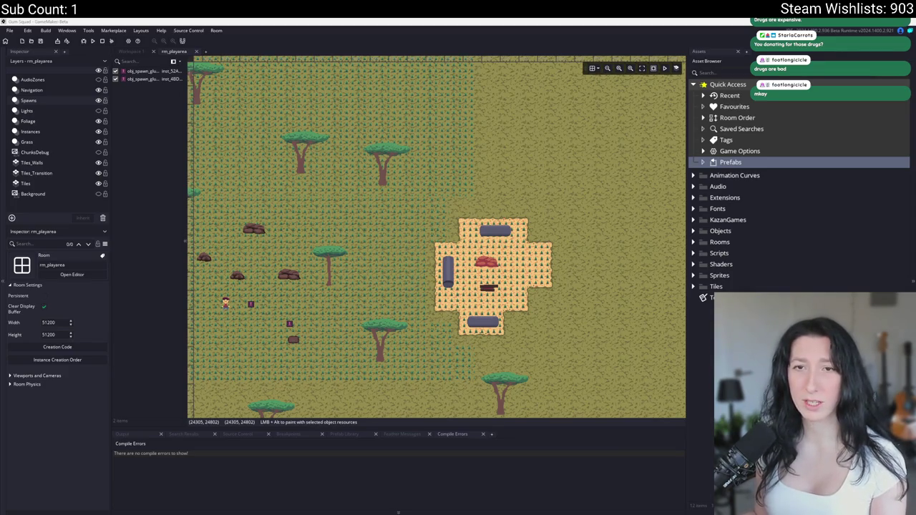
# Bring the NOS news site forward in the browser and scroll through it
pyautogui.hotkey('alt', 'Tab')
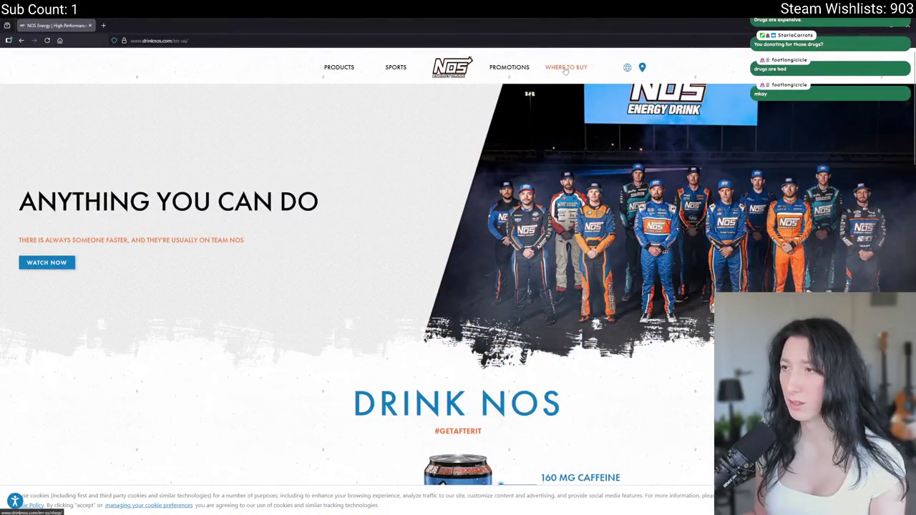
pyautogui.scroll(-2, 487, 143)
pyautogui.scroll(-2, 465, 200)
pyautogui.scroll(-6, 444, 243)
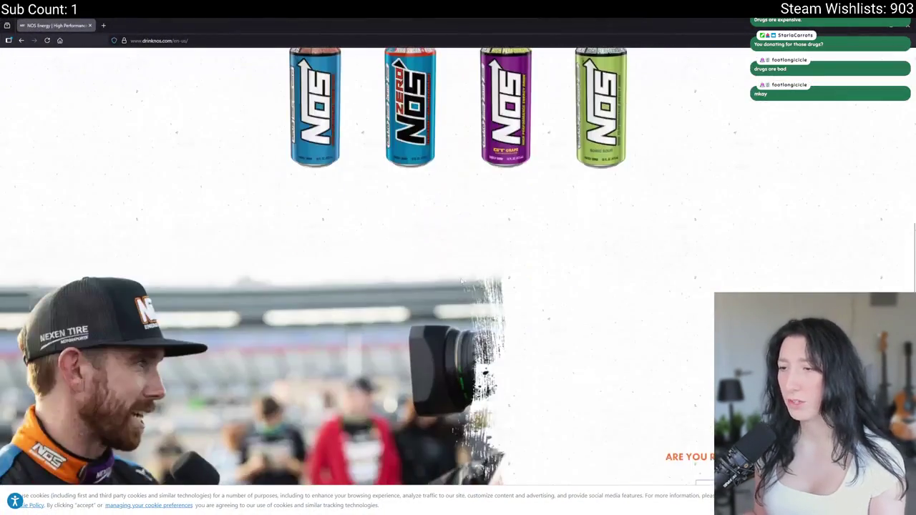
pyautogui.scroll(-5, 426, 278)
pyautogui.scroll(-5, 425, 278)
pyautogui.scroll(4, 401, 272)
pyautogui.scroll(8, 373, 269)
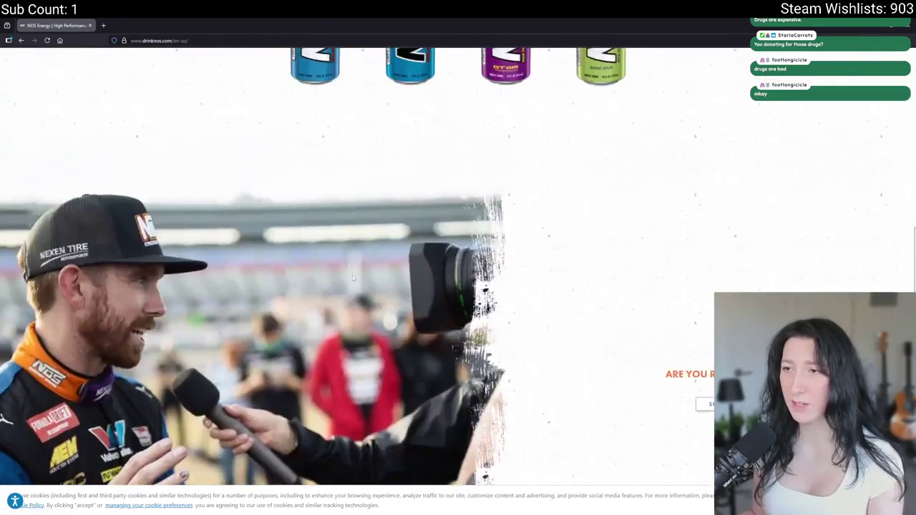
pyautogui.scroll(7, 345, 265)
pyautogui.scroll(4, 345, 265)
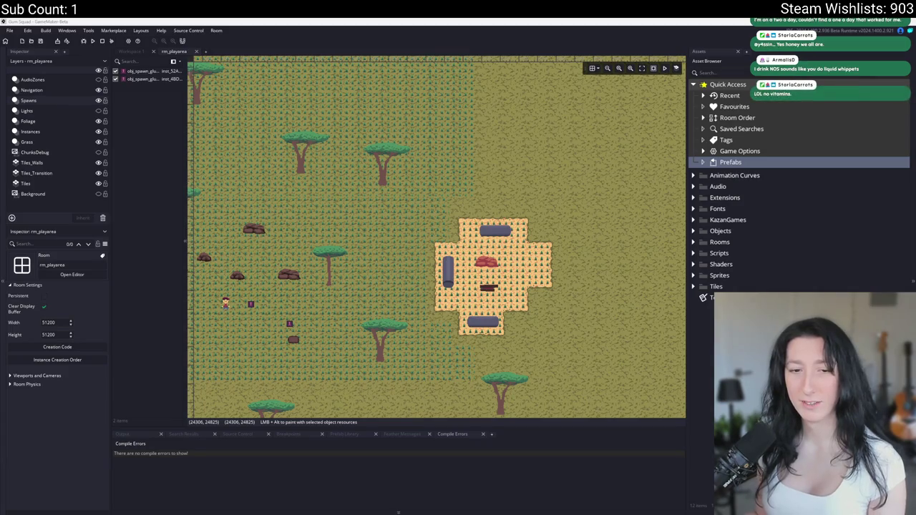
# Build and run the game, start it fullscreen, and attack the two nearby enemies
pyautogui.scroll(-2, 646, 214)
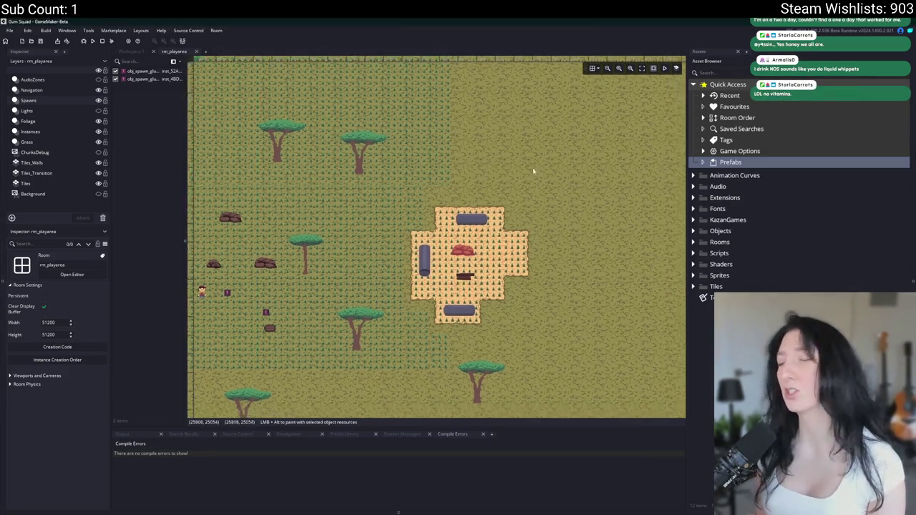
pyautogui.scroll(-2, 495, 166)
pyautogui.scroll(1, 608, 172)
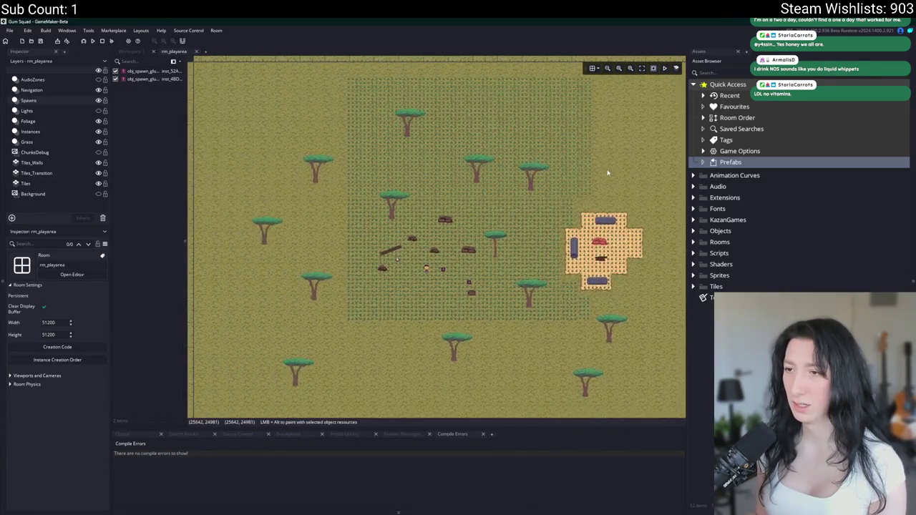
pyautogui.scroll(1, 456, 208)
pyautogui.press('F5')
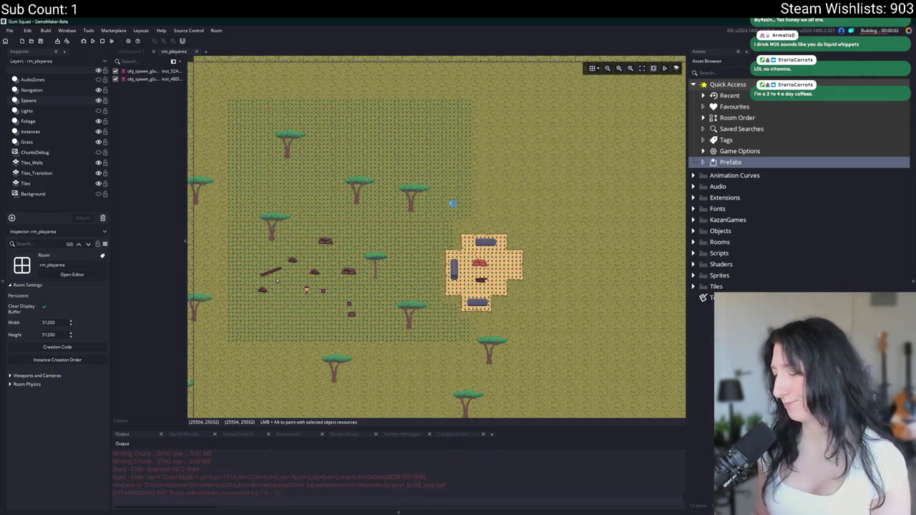
pyautogui.click(434, 253)
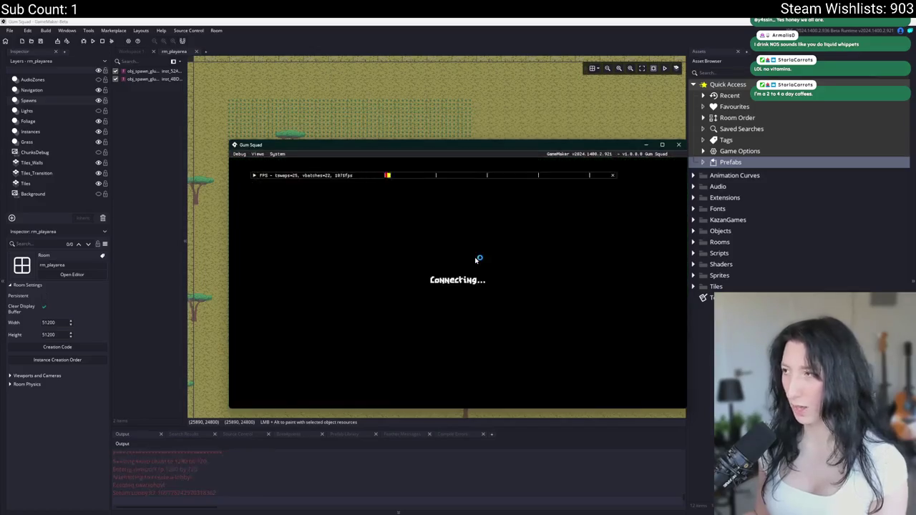
pyautogui.press('F11')
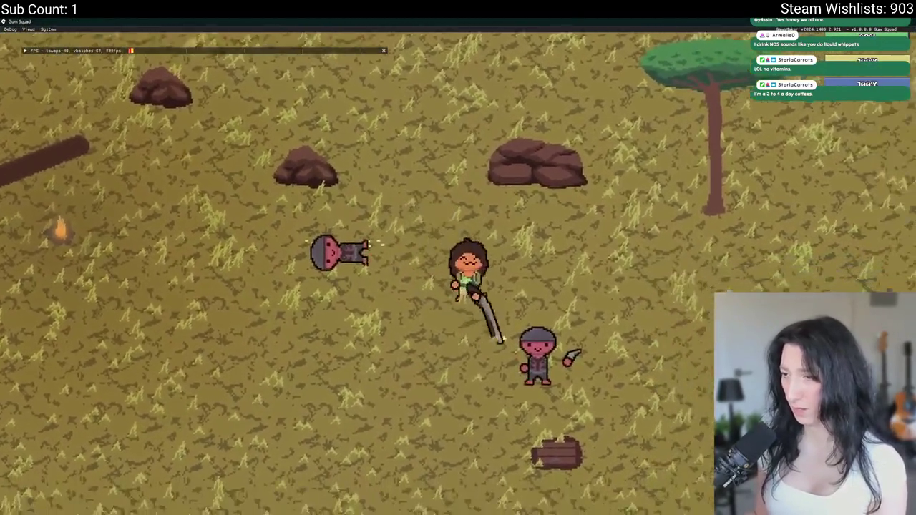
pyautogui.click(513, 328)
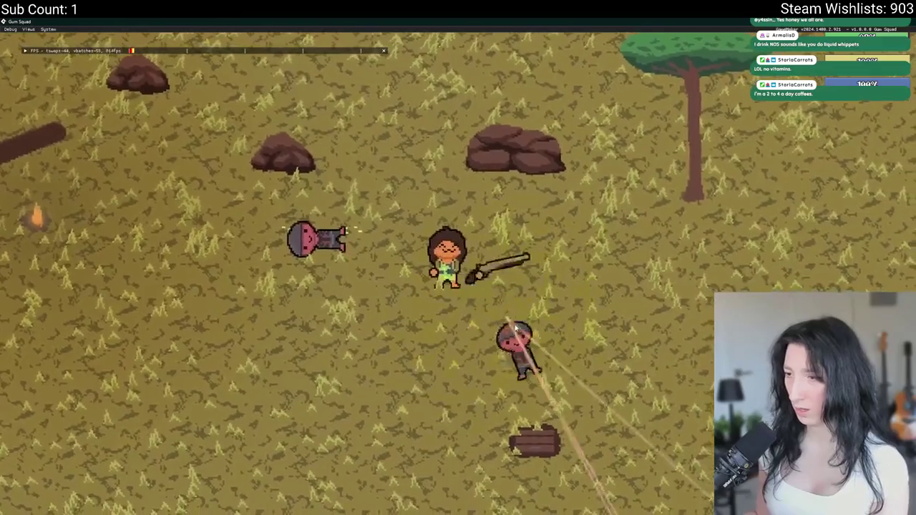
# Walk the player around the savanna toward the orange sand, rocks and log
pyautogui.press('w')
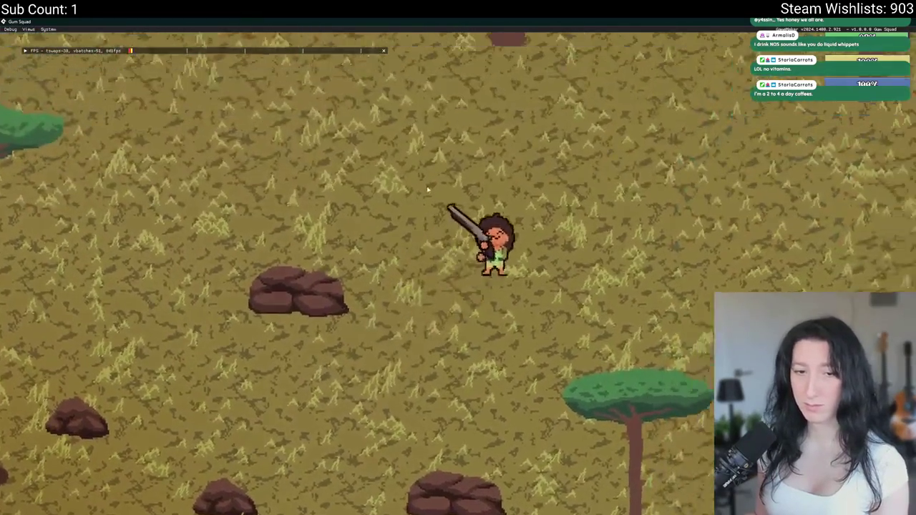
pyautogui.press('a')
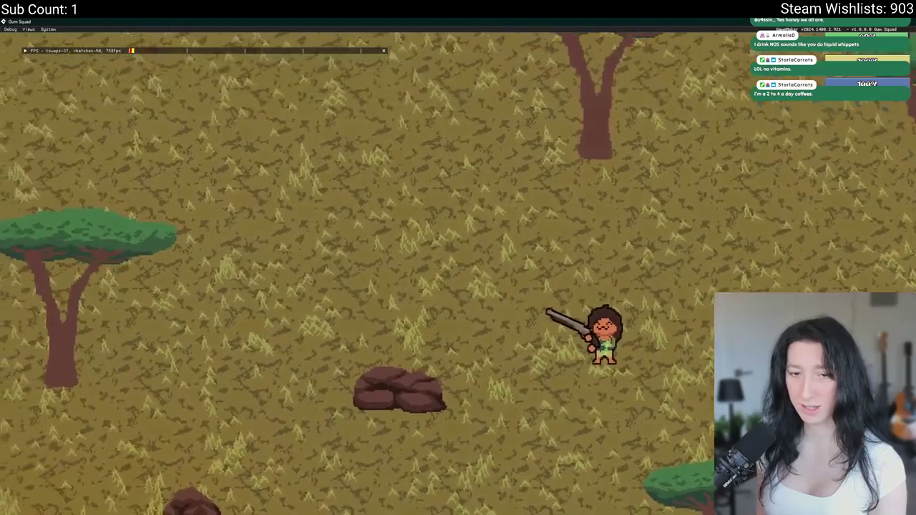
pyautogui.press('d')
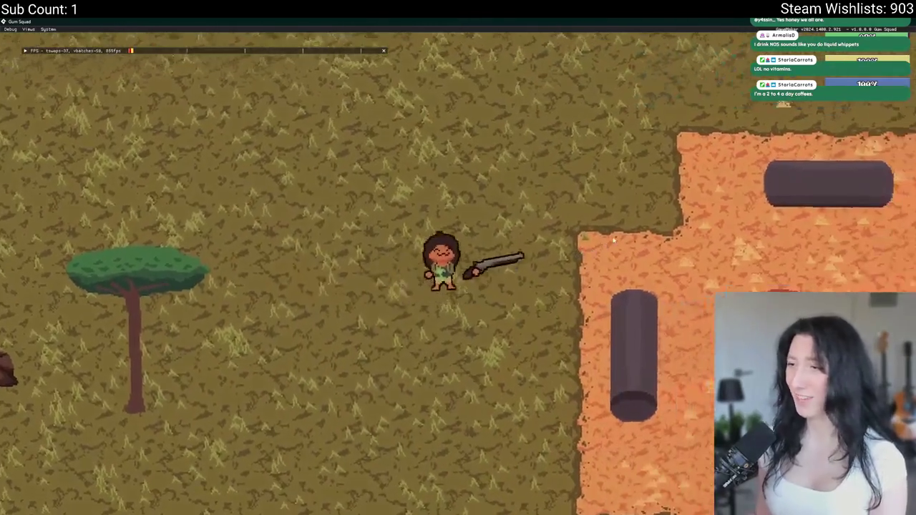
pyautogui.press('w')
pyautogui.press('s')
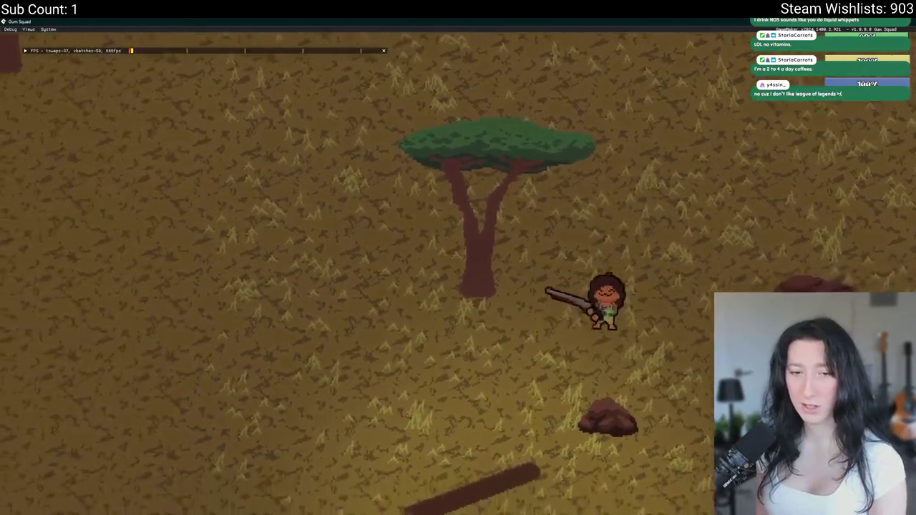
pyautogui.press('d')
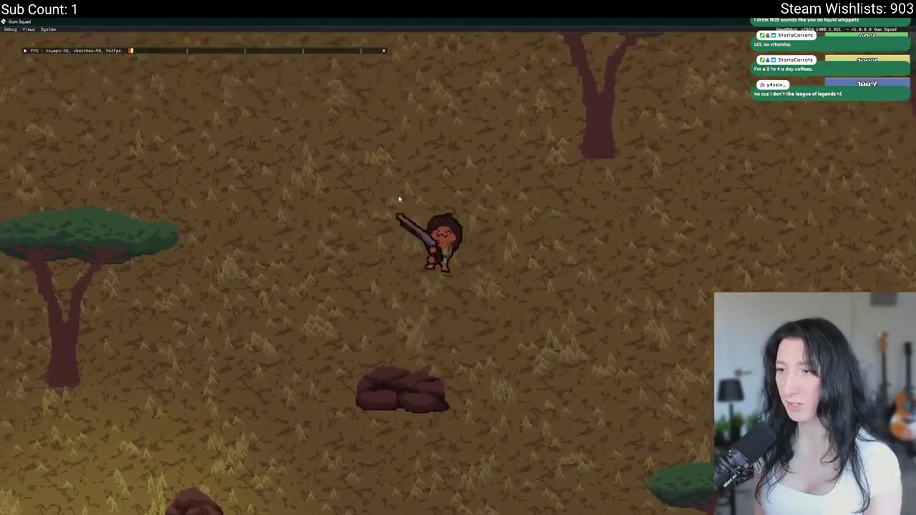
pyautogui.press('s')
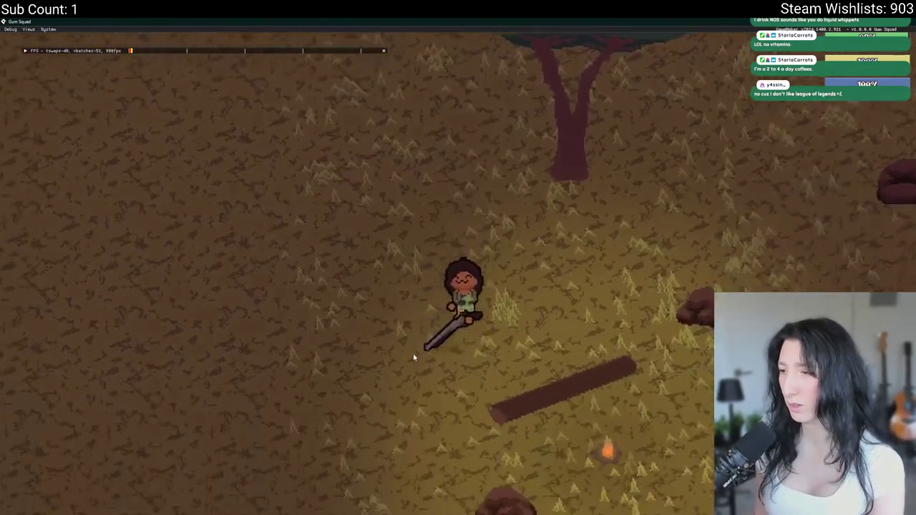
pyautogui.press('d')
pyautogui.press('w')
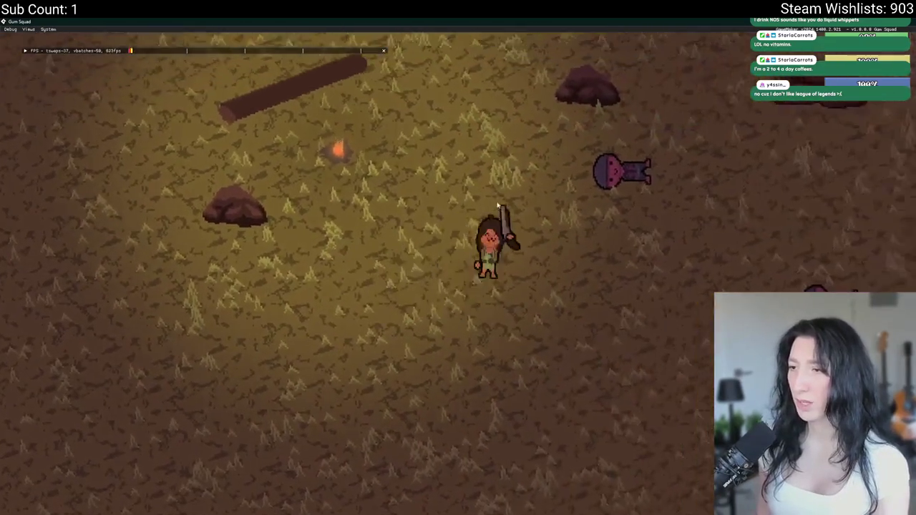
pyautogui.press('w')
pyautogui.press('d')
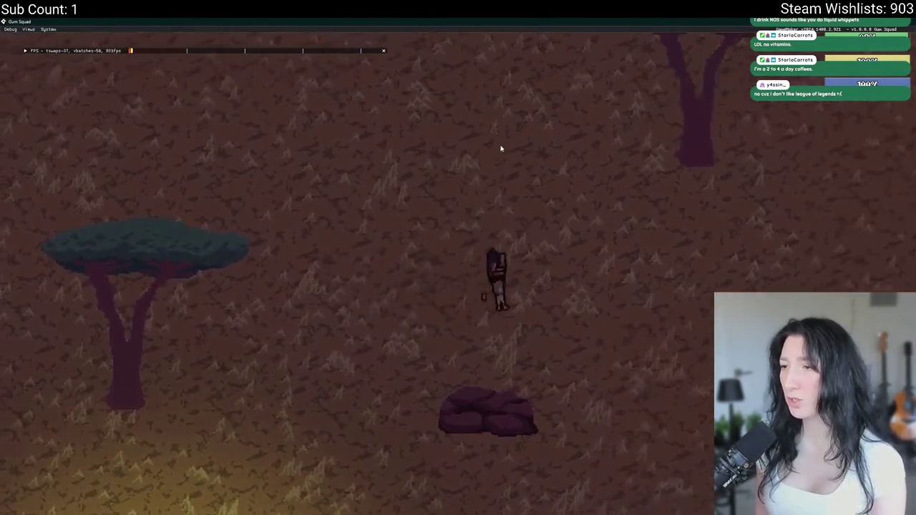
# Walk the player through the sand area, up toward the campfire and back left
pyautogui.press('s')
pyautogui.press('d')
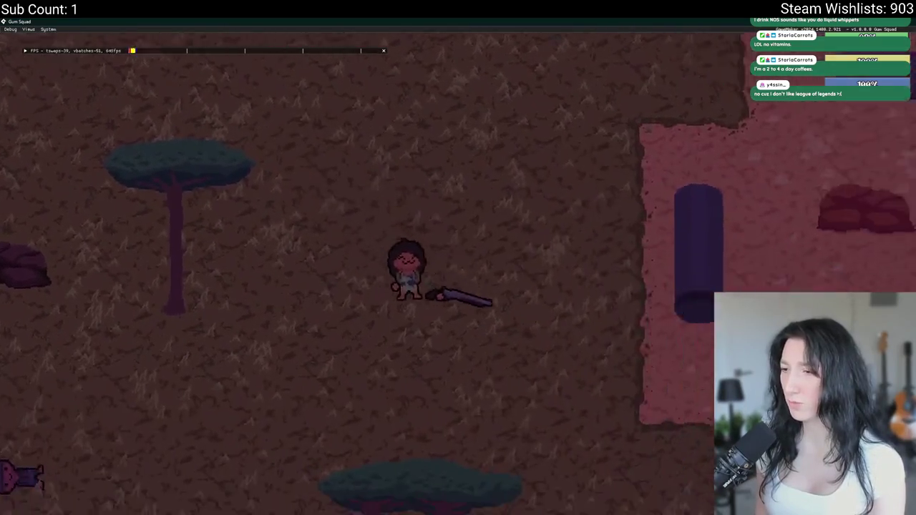
pyautogui.press('s')
pyautogui.press('a')
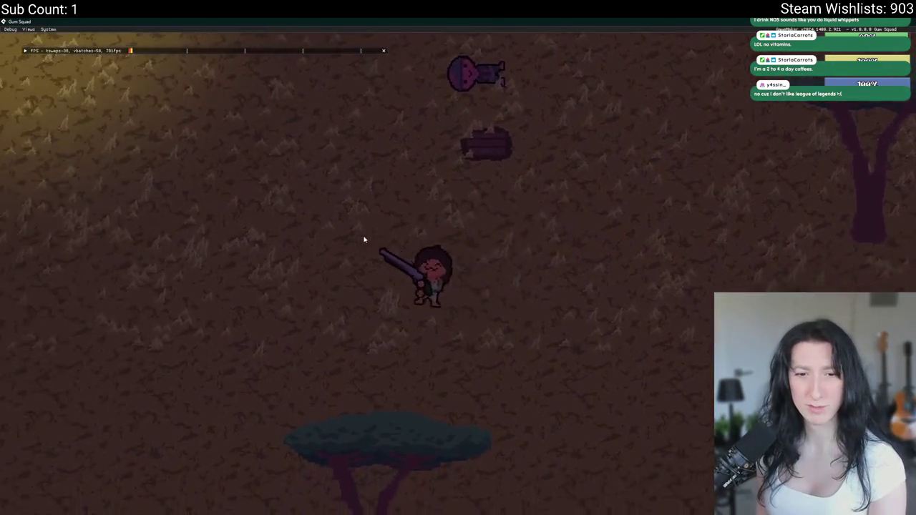
pyautogui.press('a')
pyautogui.press('w')
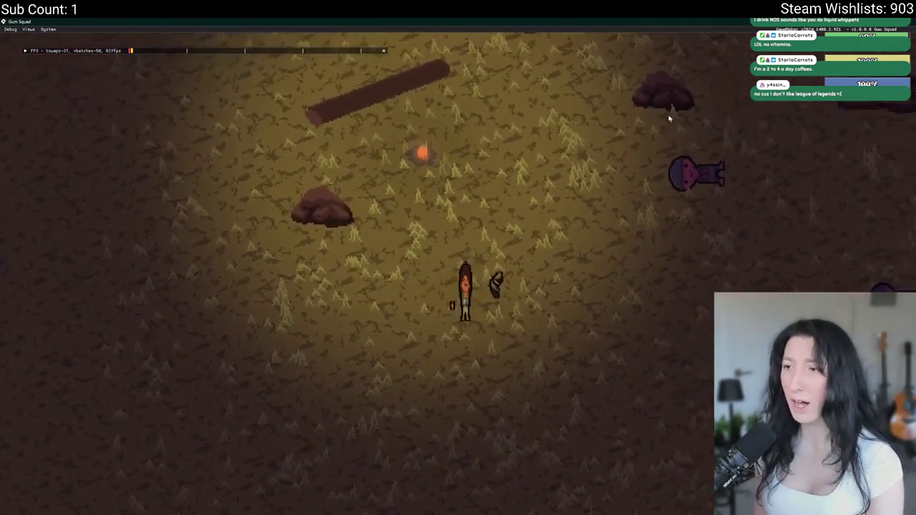
pyautogui.press('d')
pyautogui.scroll(-5, 569, 251)
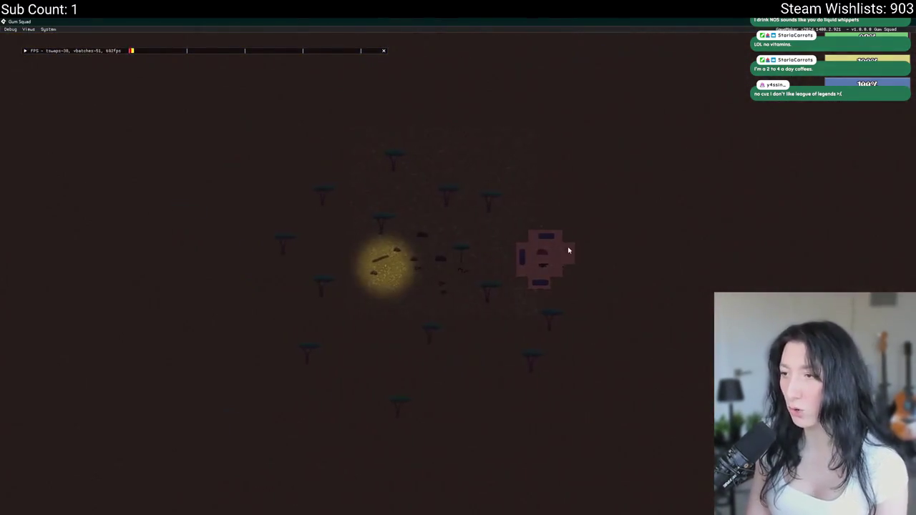
pyautogui.scroll(5, 569, 251)
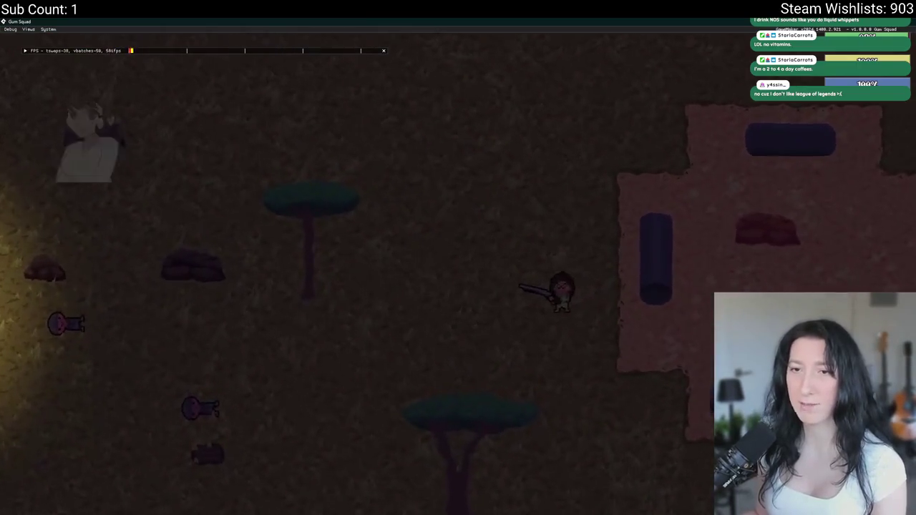
pyautogui.press('a')
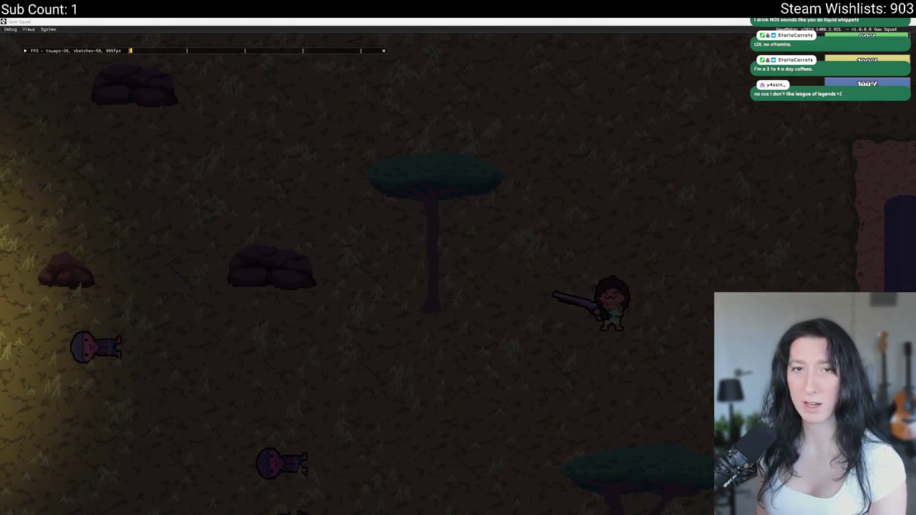
pyautogui.hotkey('alt', 'Tab')
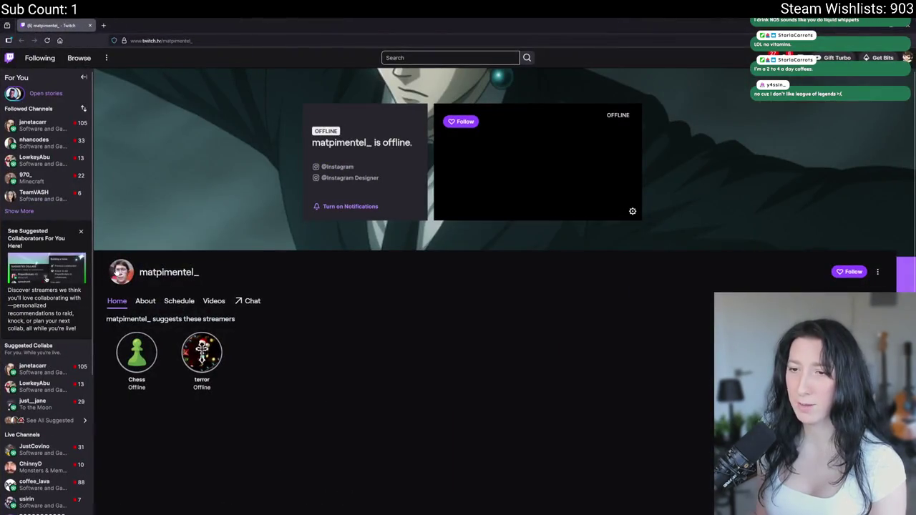
# Open the follower's channel player and About view, then copy their profile picture
pyautogui.click(118, 270)
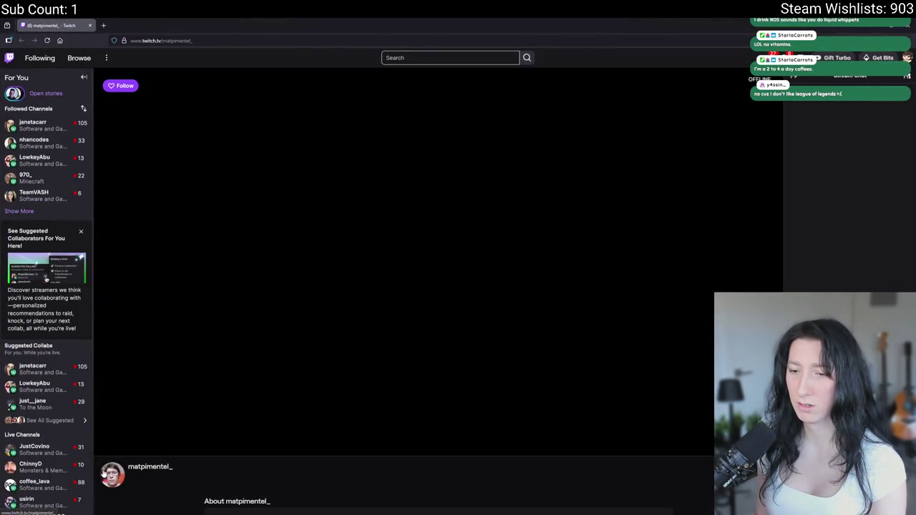
pyautogui.rightClick(101, 476)
pyautogui.click(131, 392)
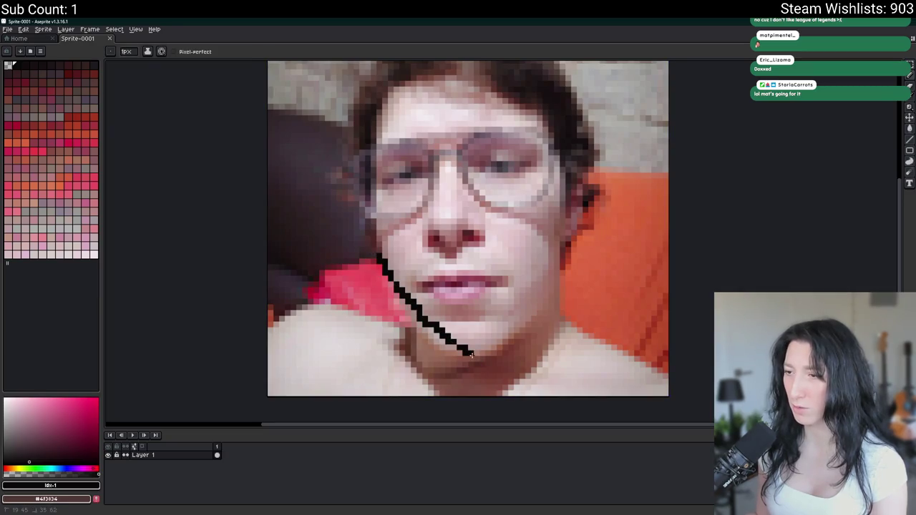
# Try and undo a V-shaped chin line, then add short black strokes on the face
pyautogui.moveTo(471, 353); pyautogui.dragTo(563, 272)
pyautogui.scroll(-2, 563, 272)
pyautogui.hotkey('ctrl', 'z')
pyautogui.moveTo(471, 252); pyautogui.dragTo(484, 274)
pyautogui.moveTo(600, 283); pyautogui.dragTo(546, 307)
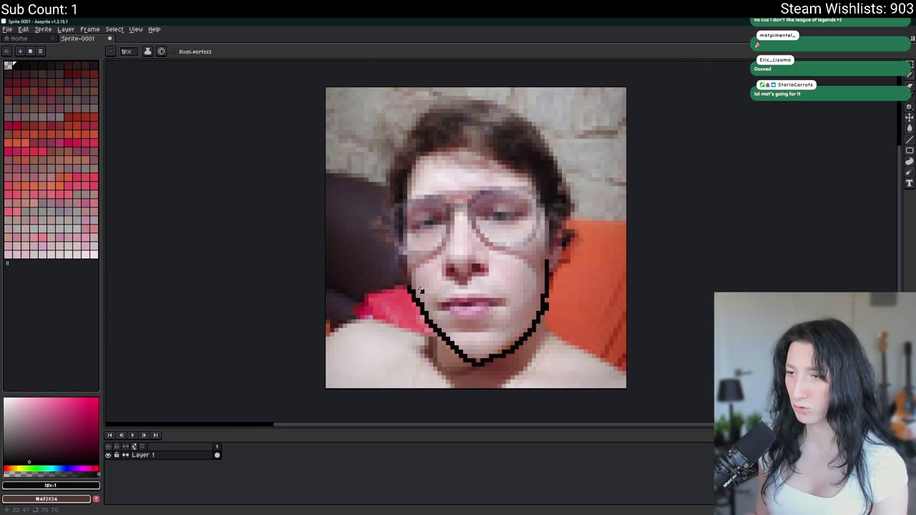
pyautogui.scroll(2, 408, 259)
pyautogui.moveTo(580, 308); pyautogui.dragTo(555, 260)
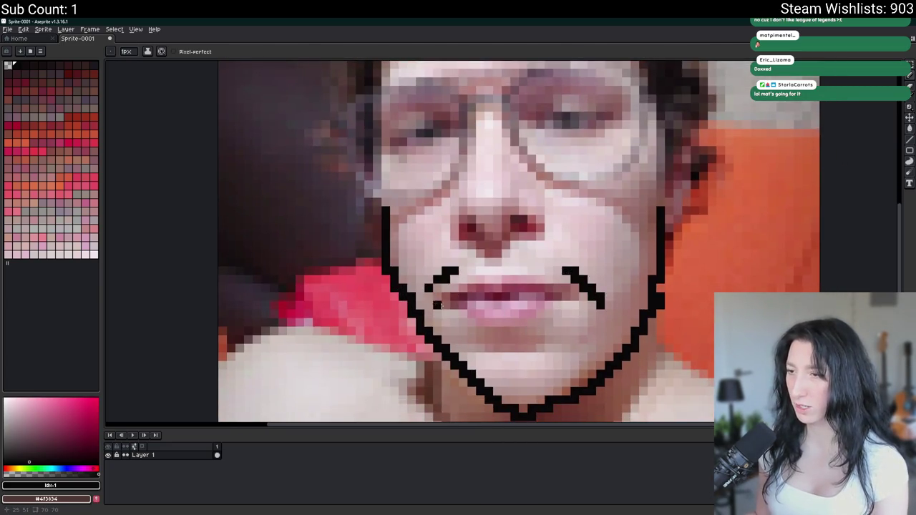
# Outline the lips, draw angry eyebrows over both eyes, then exit without saving
pyautogui.moveTo(527, 271)
pyautogui.mouseDown()
pyautogui.moveTo(484, 320)
pyautogui.moveTo(554, 286)
pyautogui.mouseUp()
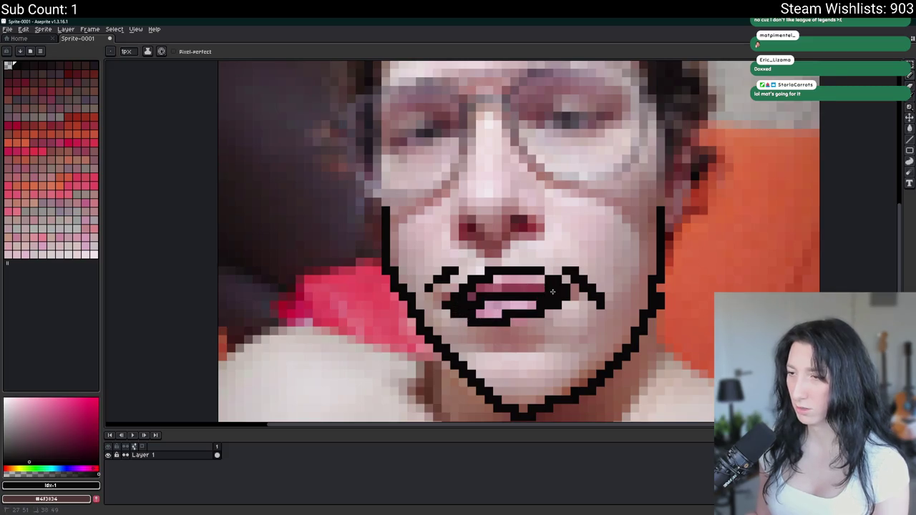
pyautogui.scroll(-5, 546, 316)
pyautogui.scroll(2, 539, 308)
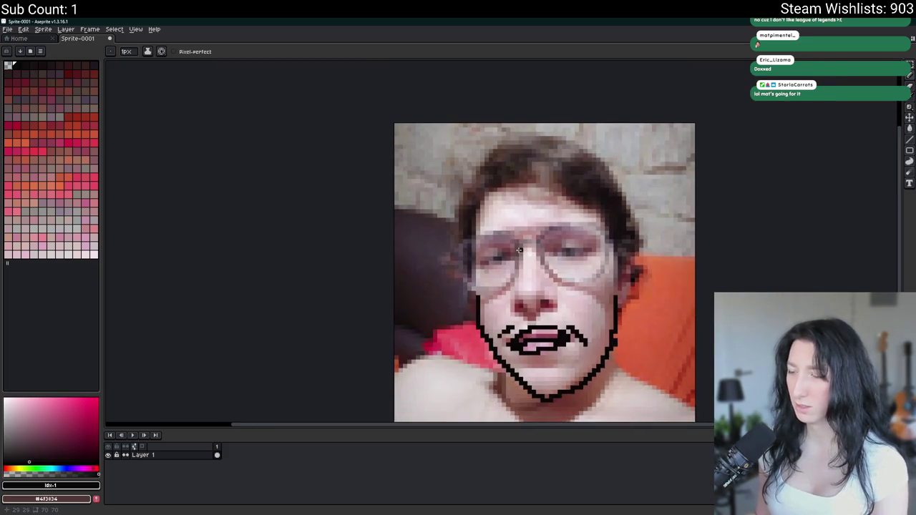
pyautogui.moveTo(485, 224); pyautogui.dragTo(524, 246)
pyautogui.moveTo(577, 212); pyautogui.dragTo(551, 233)
pyautogui.scroll(-2, 563, 251)
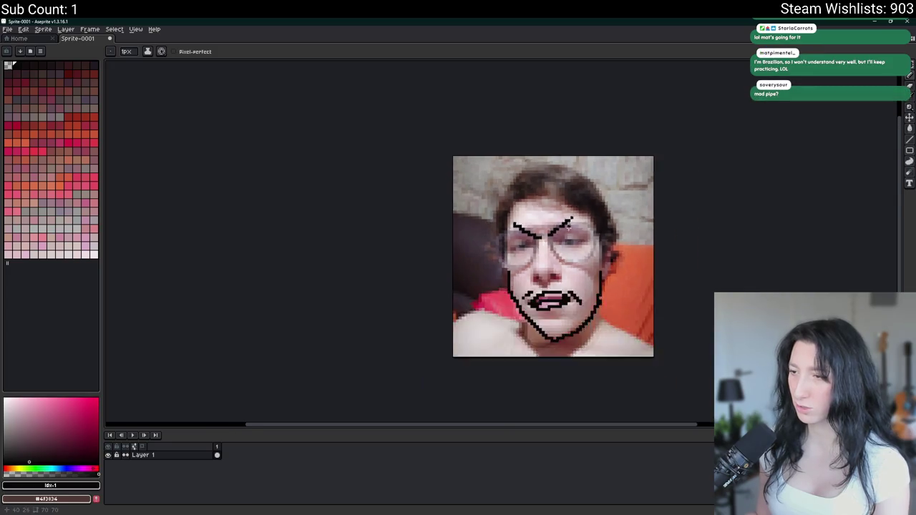
pyautogui.scroll(-3, 564, 251)
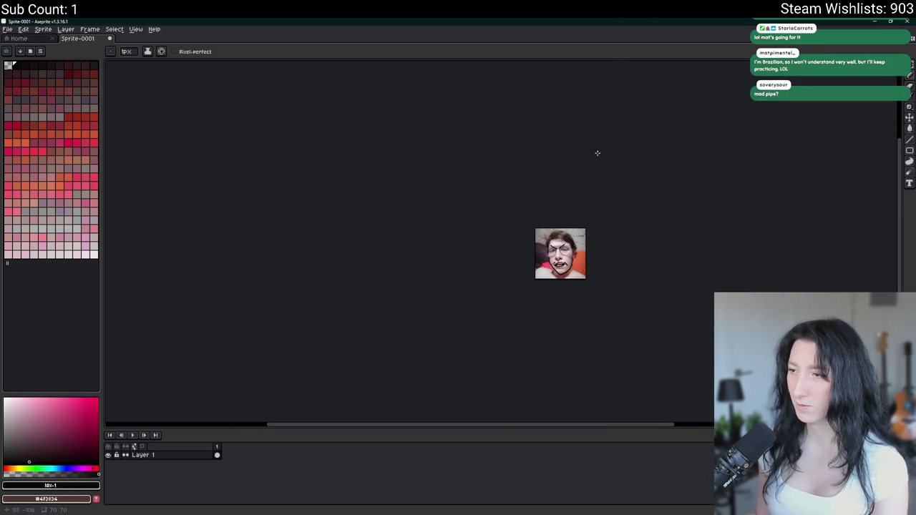
pyautogui.scroll(2, 580, 227)
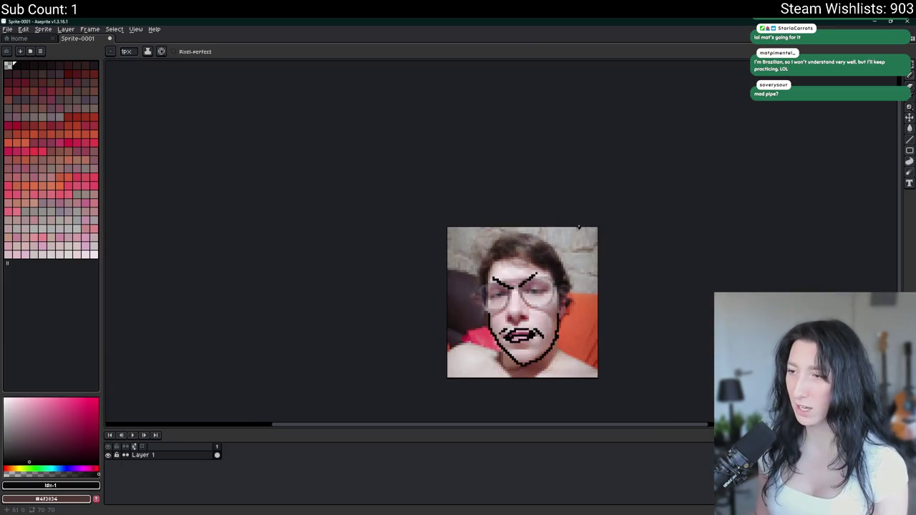
pyautogui.click(907, 21)
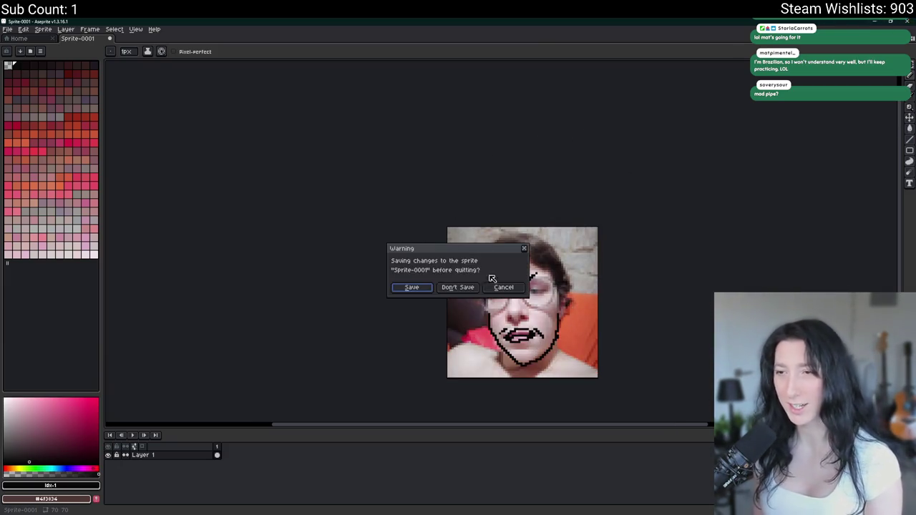
pyautogui.click(458, 287)
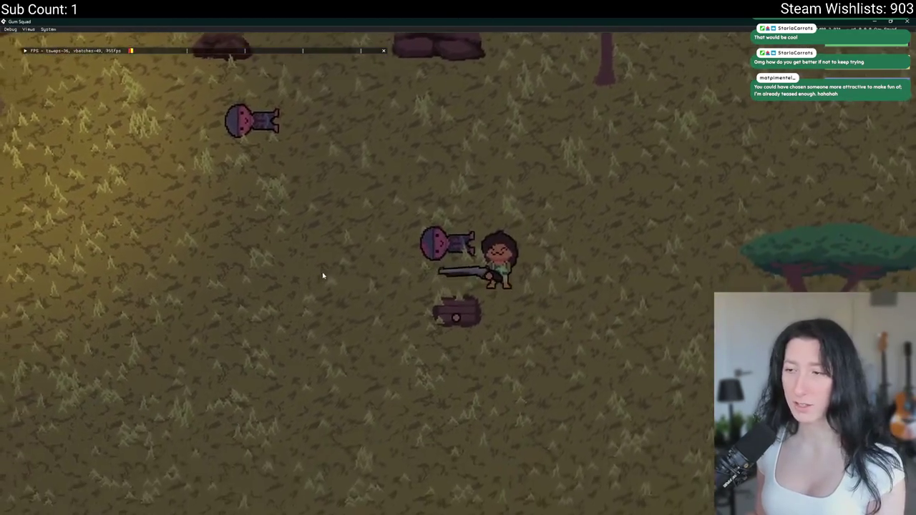
# Walk the player off the rock, left toward the enemy, then right to the orange sand, and quit the game
pyautogui.press('Tab')
pyautogui.press('Tab')
pyautogui.press('w')
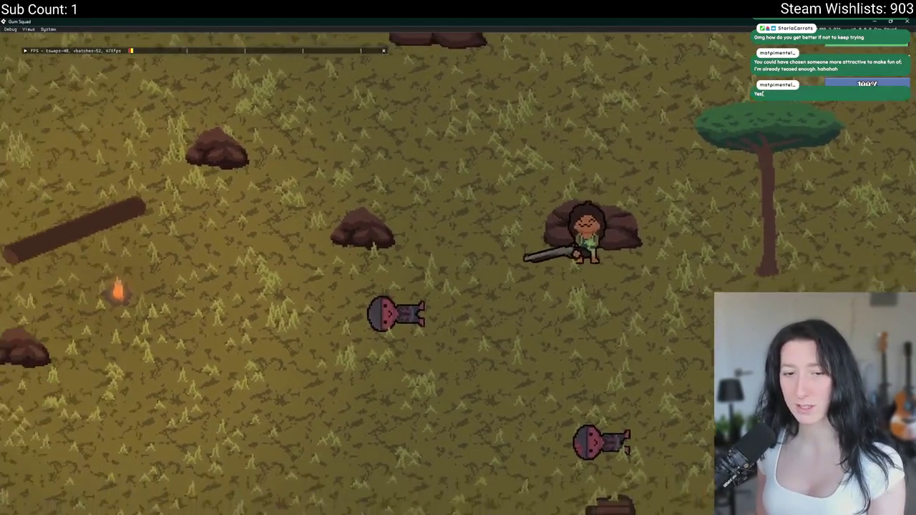
pyautogui.press('s')
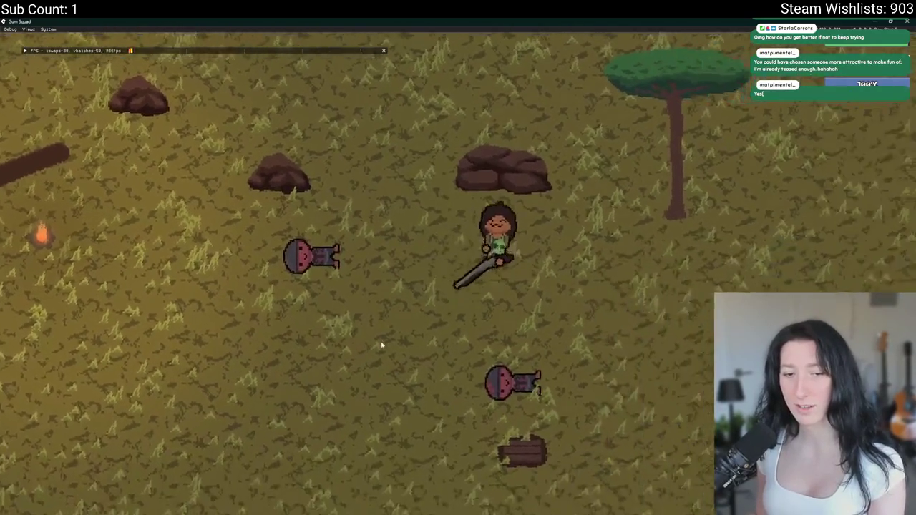
pyautogui.press('s')
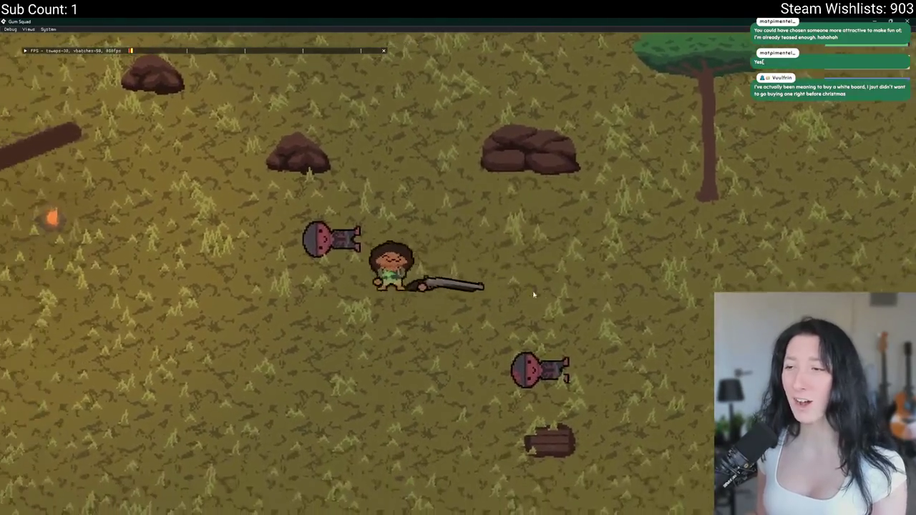
pyautogui.press('a')
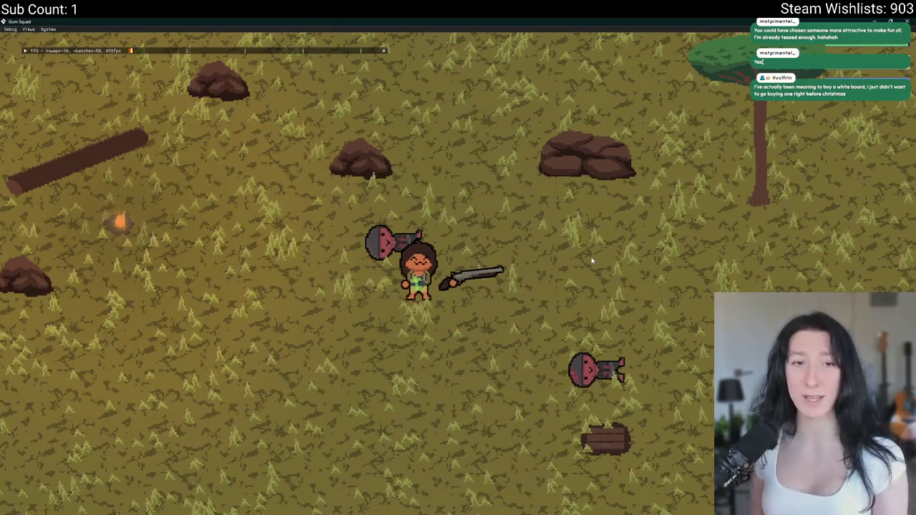
pyautogui.press('a')
pyautogui.press('a')
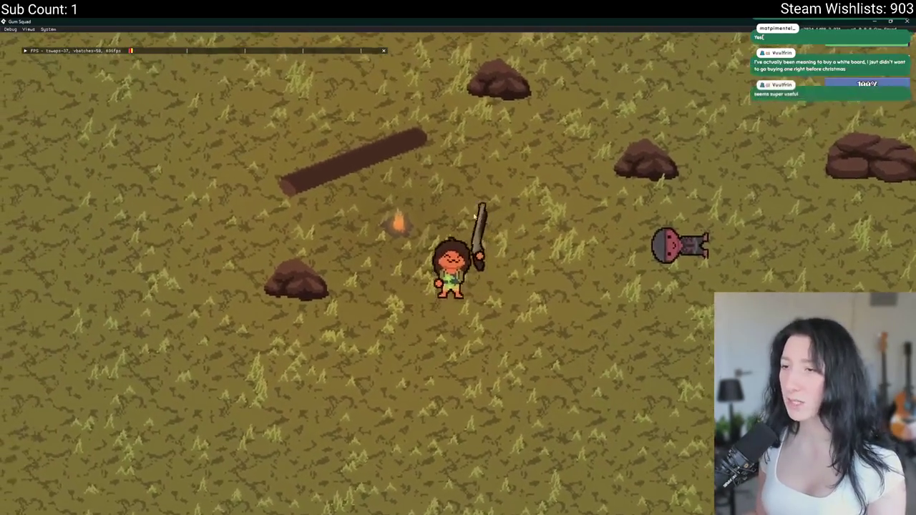
pyautogui.press('w')
pyautogui.press('d')
pyautogui.press('w')
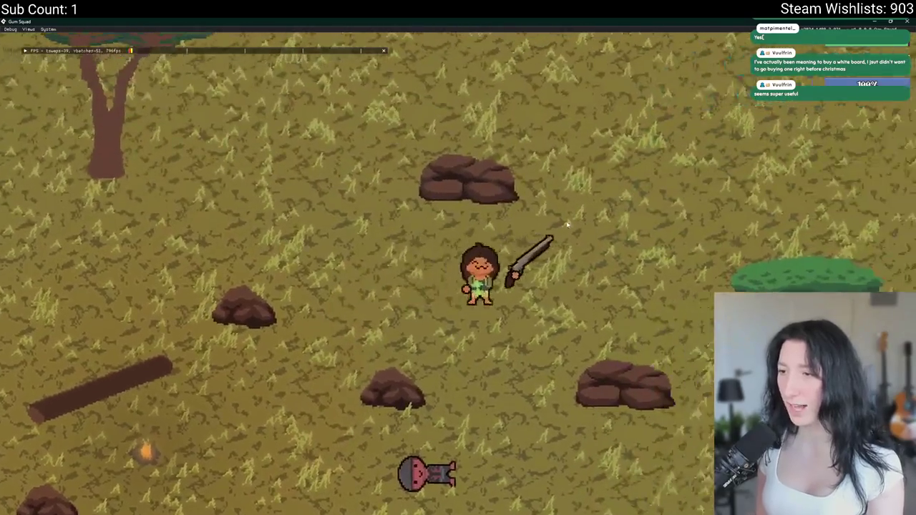
pyautogui.press('d')
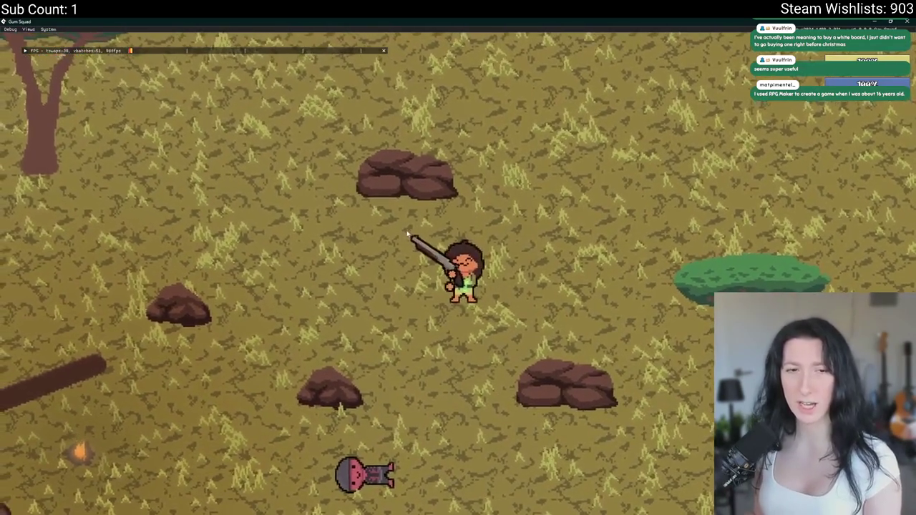
pyautogui.press('d')
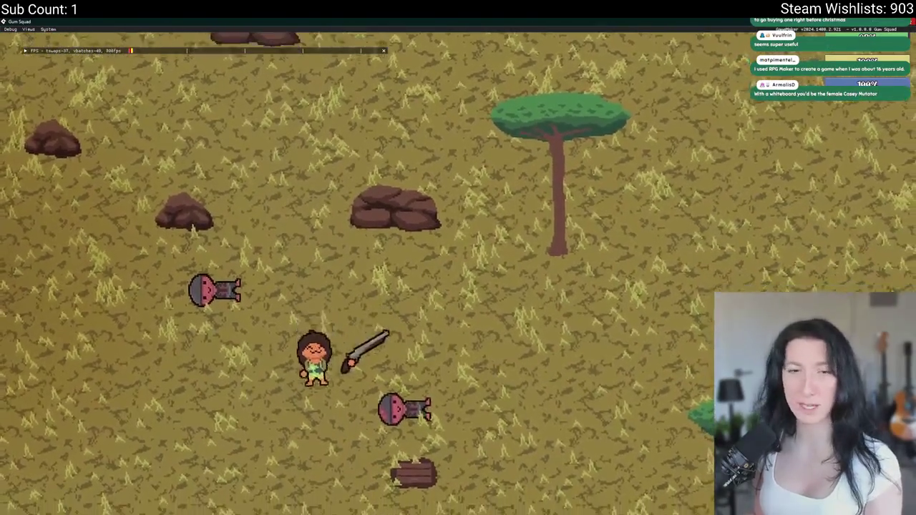
pyautogui.press('d')
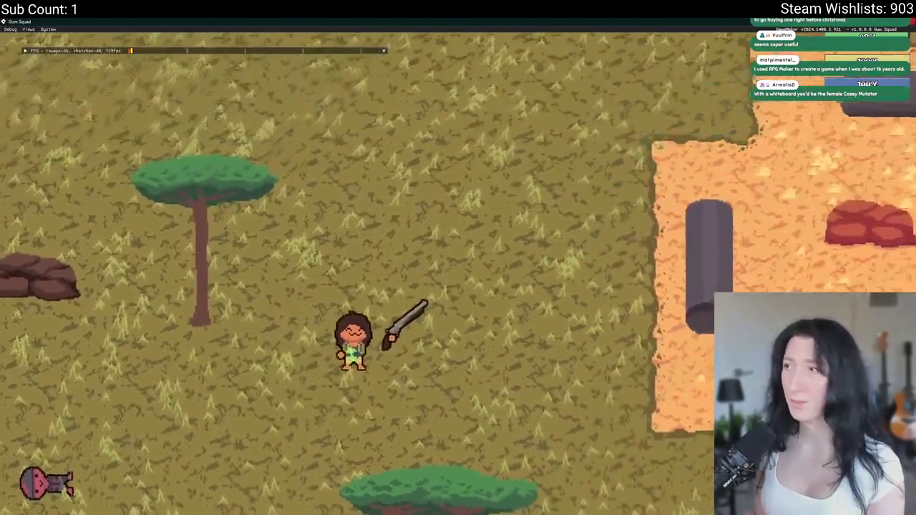
pyautogui.press('Escape')
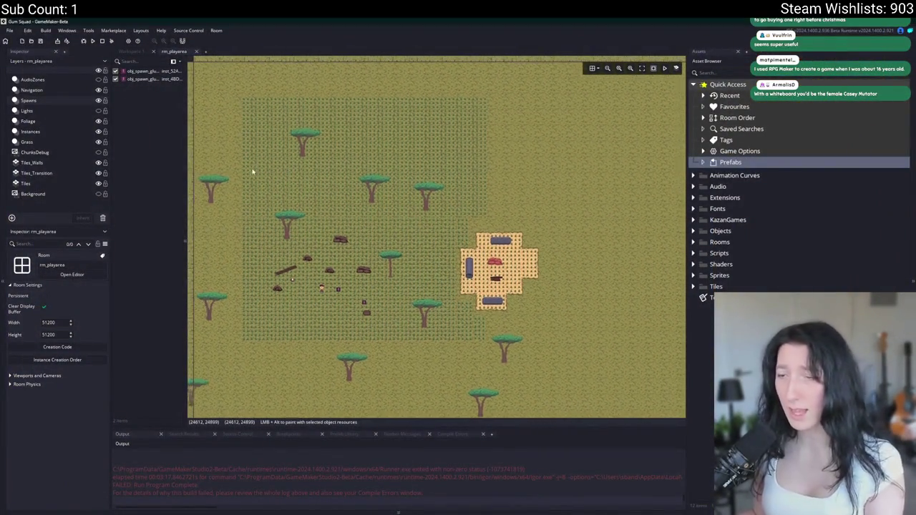
# Show the Spawns layer, hide the light grass patch layer, and enlarge the room view
pyautogui.click(98, 100)
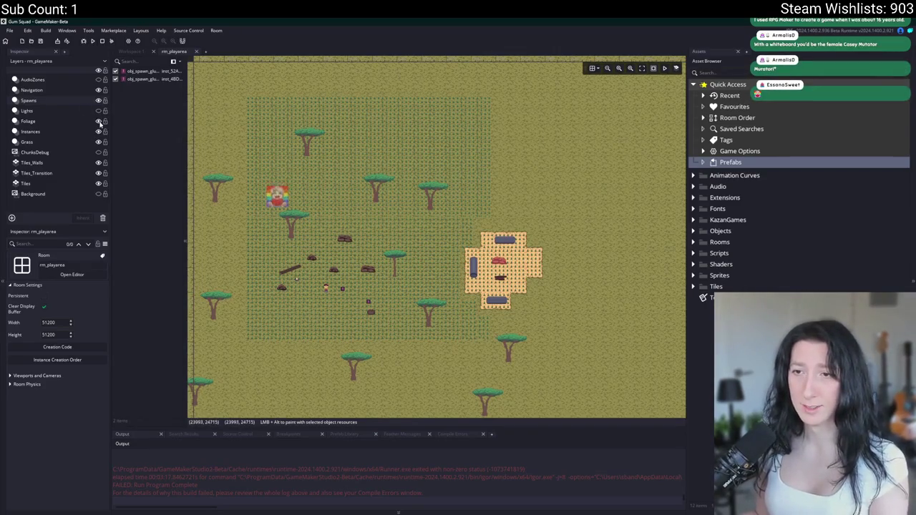
pyautogui.click(99, 122)
pyautogui.click(98, 122)
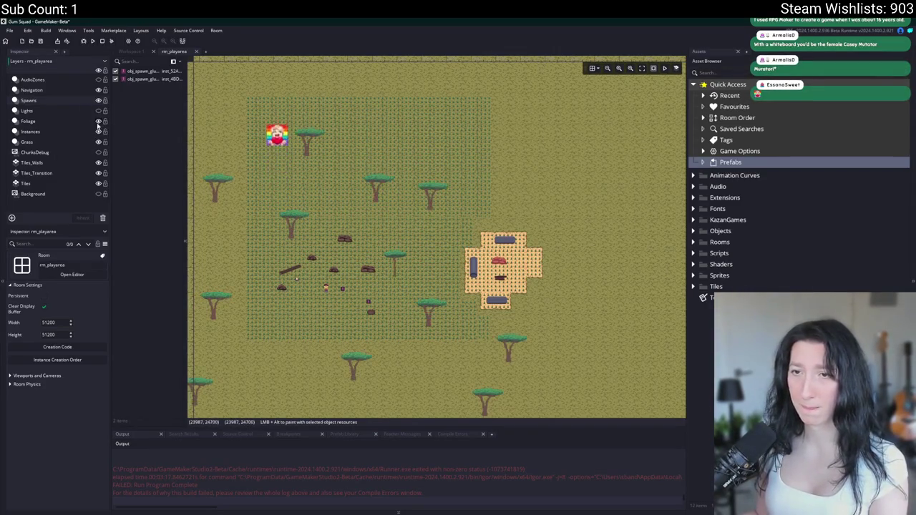
pyautogui.click(98, 142)
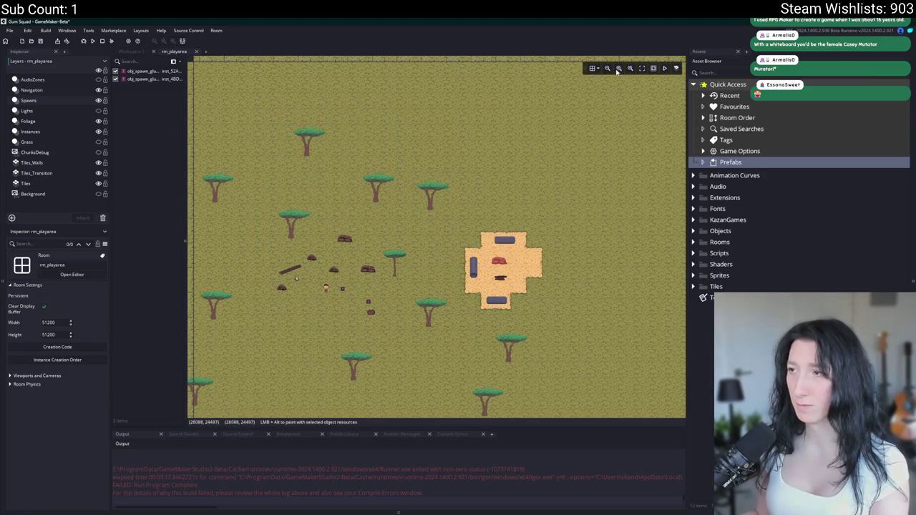
pyautogui.scroll(3, 304, 243)
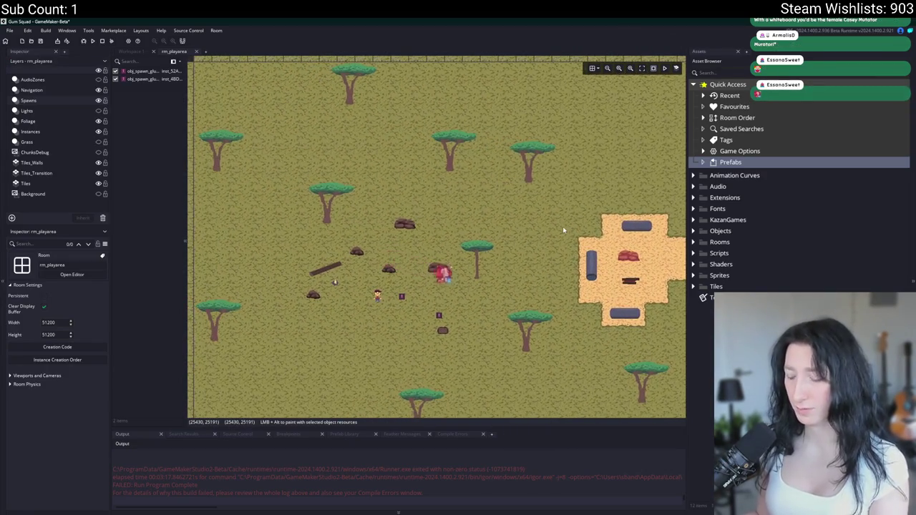
pyautogui.press('F12')
# Capture the room layout with the Snipping Tool
pyautogui.press('super')
pyautogui.write('snip')
pyautogui.press('Return')
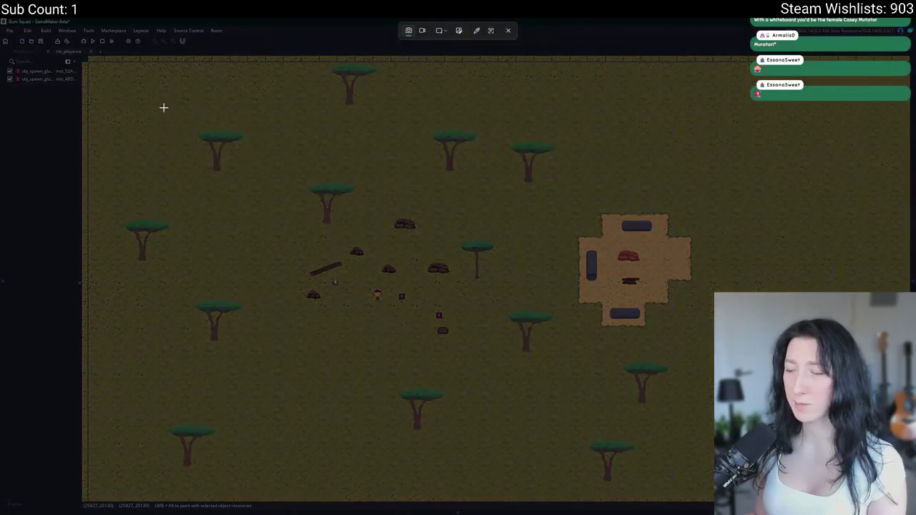
pyautogui.moveTo(164, 107); pyautogui.dragTo(818, 493)
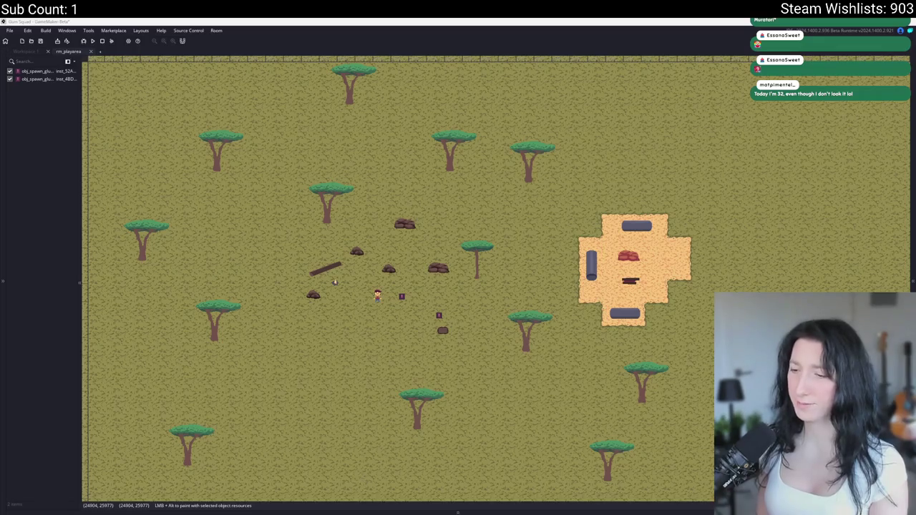
# Launch Aseprite from the Start search
pyautogui.press('super')
pyautogui.write('ase')
pyautogui.press('Return')
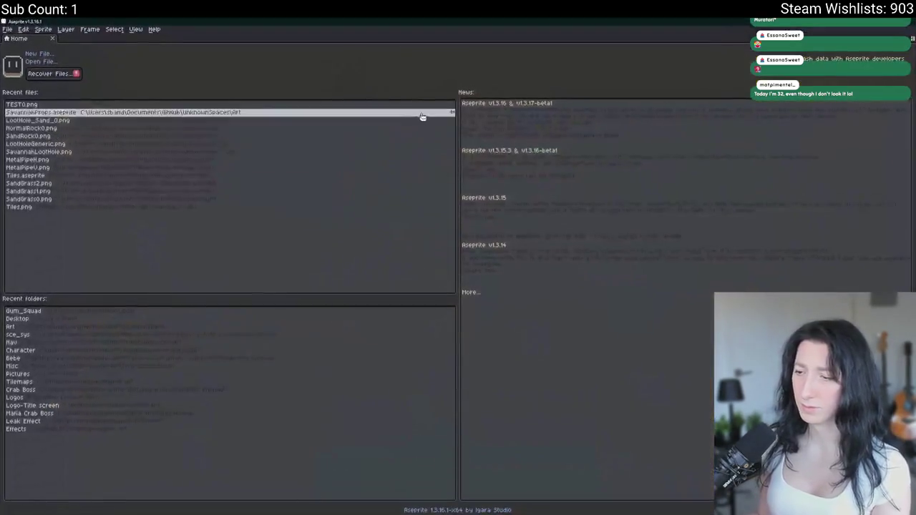
# Create a new sprite, paste the room screenshot, and add a new layer above it
pyautogui.click(55, 55)
pyautogui.press('Return')
pyautogui.hotkey('ctrl', 'v')
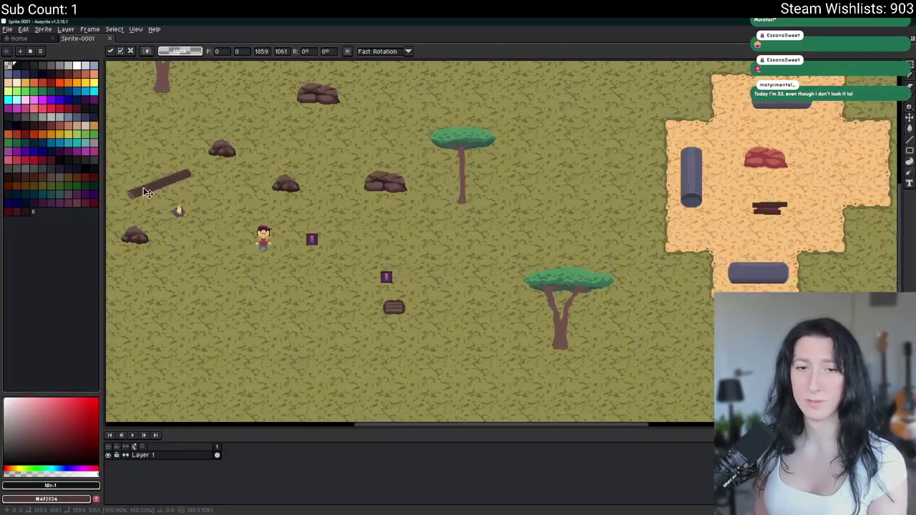
pyautogui.hotkey('shift', 'n')
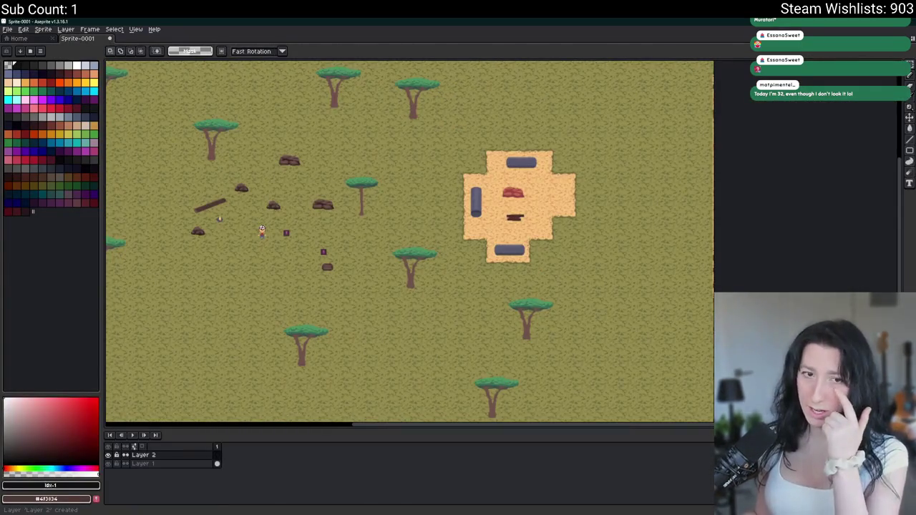
# Load the punolite-plus-plus-fern-edition-1x palette from the UnknownSpaces Art folder
pyautogui.click(41, 50)
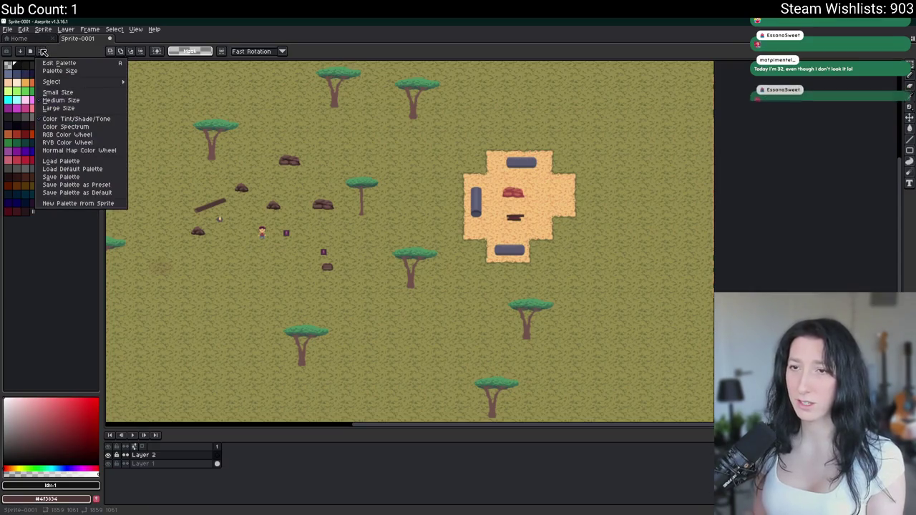
pyautogui.click(61, 161)
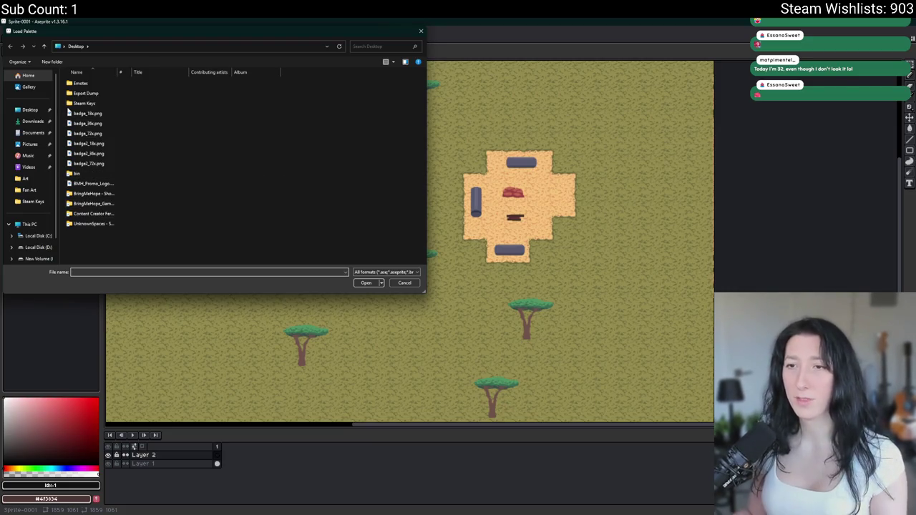
pyautogui.doubleClick(98, 224)
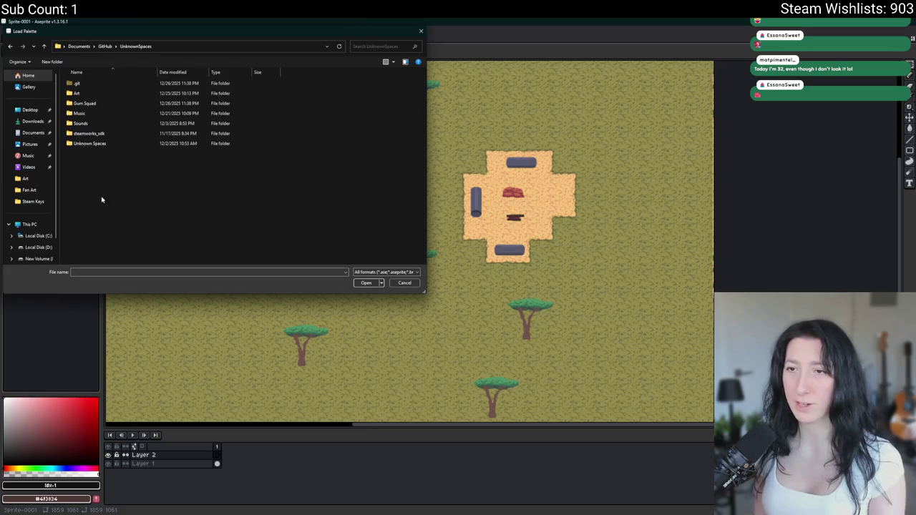
pyautogui.doubleClick(107, 93)
pyautogui.click(124, 139)
pyautogui.scroll(-5, 143, 144)
pyautogui.scroll(5, 158, 107)
pyautogui.scroll(-10, 188, 145)
pyautogui.scroll(-5, 188, 145)
pyautogui.doubleClick(202, 96)
pyautogui.scroll(2, 147, 250)
pyautogui.scroll(-3, 165, 254)
pyautogui.scroll(2, 190, 260)
pyautogui.scroll(3, 190, 260)
# Pick palette colour Idx-41 and switch to the pencil
pyautogui.click(75, 90)
pyautogui.press('b')
pyautogui.scroll(-3, 429, 264)
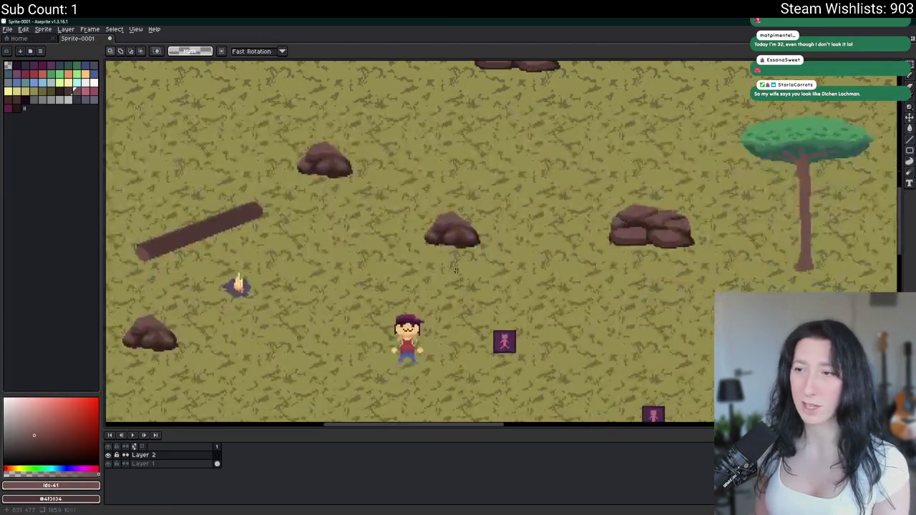
# Draw a short dark brown stroke on the map, then bring up the Google results
pyautogui.scroll(4, 430, 265)
pyautogui.moveTo(429, 263); pyautogui.dragTo(452, 266)
pyautogui.scroll(-1, 451, 265)
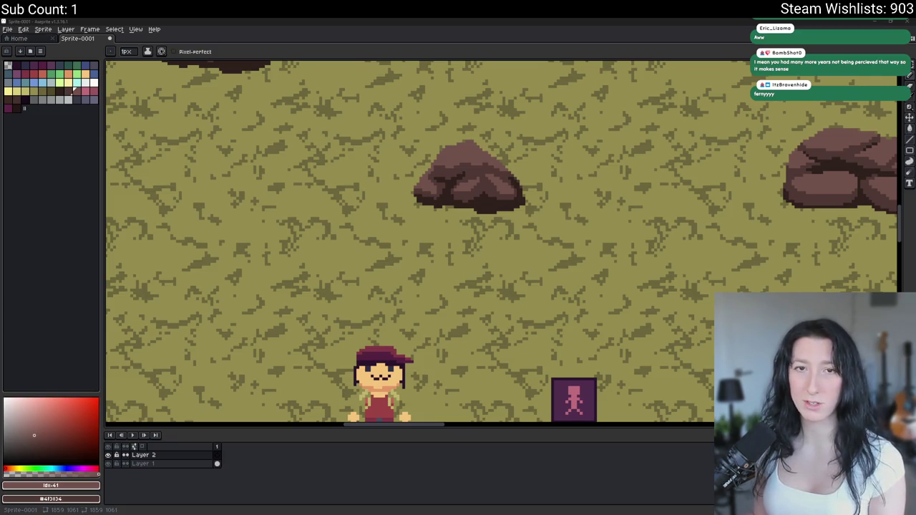
pyautogui.press('super+shift+Right')
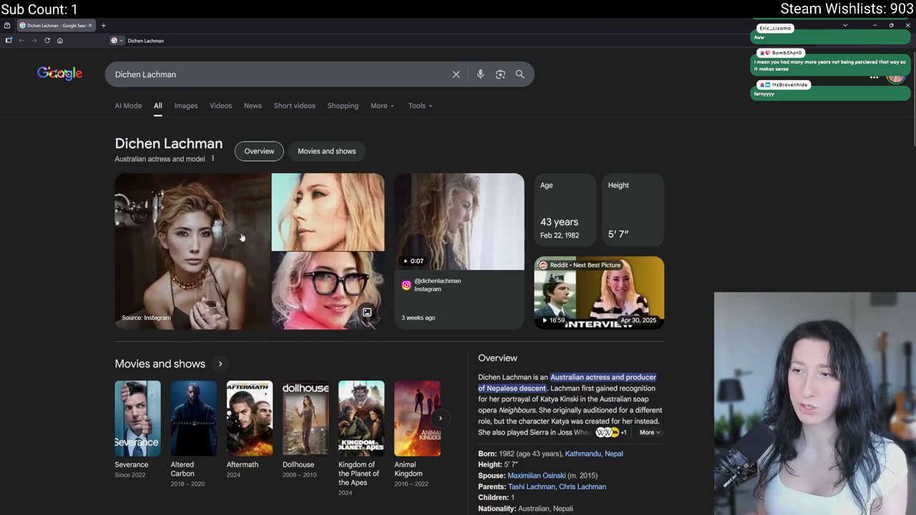
# Switch from Chrome back to the Aseprite map mockup
pyautogui.hotkey('alt', 'Tab')
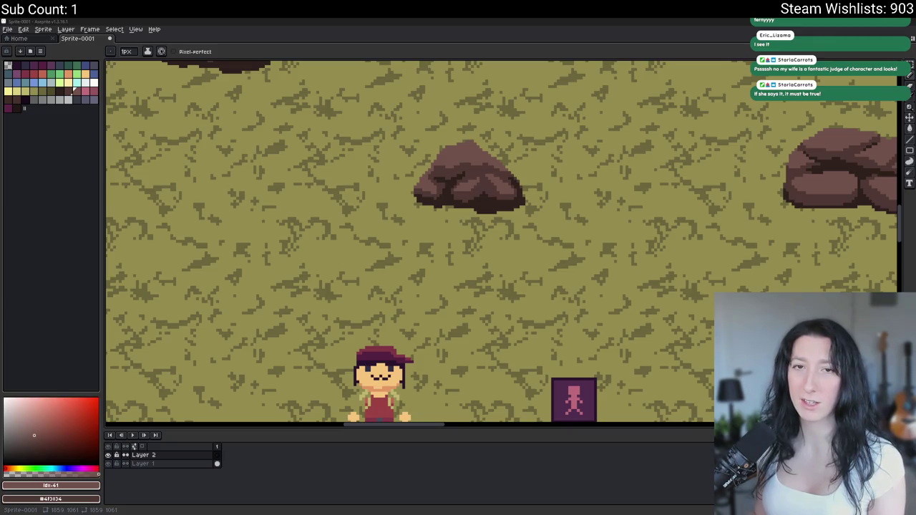
# Pick palette colour Idx-39 and place a dark pixel on the grass
pyautogui.scroll(-3, 262, 313)
pyautogui.scroll(2, 326, 224)
pyautogui.scroll(2, 326, 224)
pyautogui.scroll(1, 326, 224)
pyautogui.scroll(-2, 326, 225)
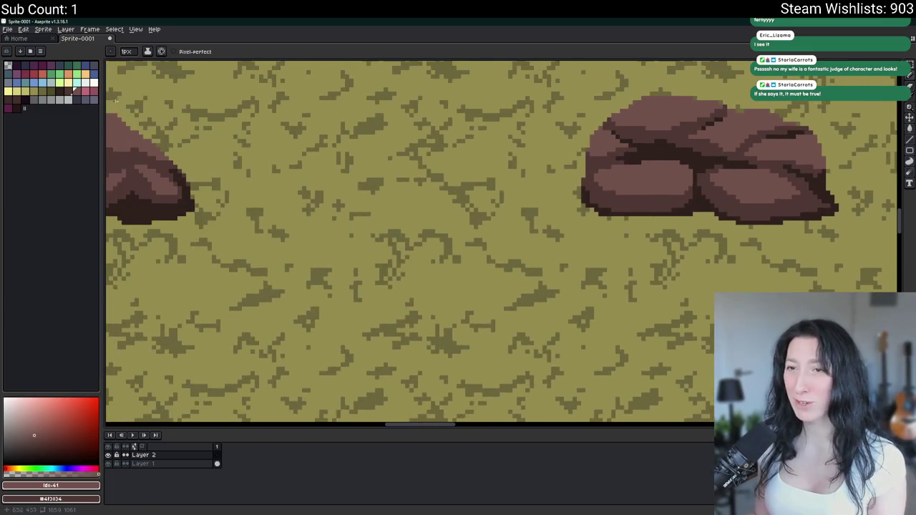
pyautogui.click(58, 89)
pyautogui.scroll(3, 496, 280)
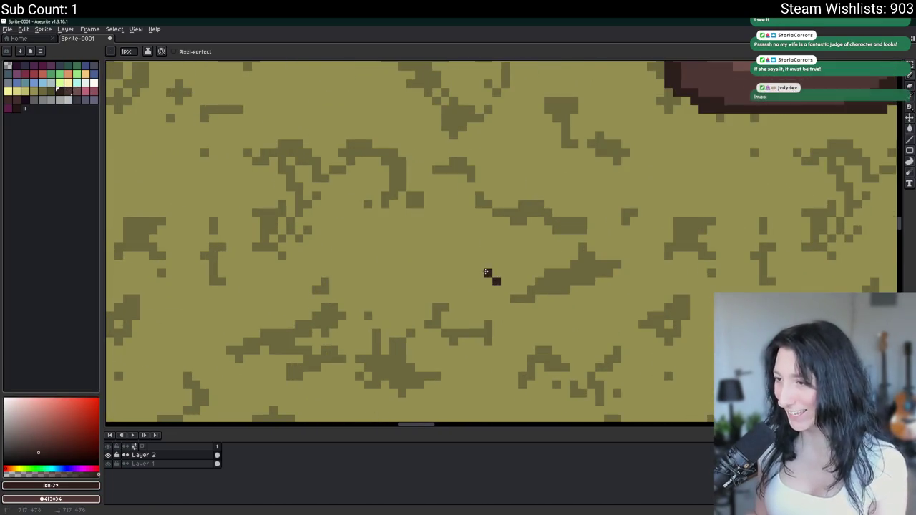
pyautogui.click(488, 272)
pyautogui.scroll(1, 497, 277)
# Paint a 5px brown blob with a pixel beside it, then undo the blob and zoom out
pyautogui.press('+')
pyautogui.press('+')
pyautogui.press('+')
pyautogui.press('+')
pyautogui.click(506, 280)
pyautogui.scroll(-2, 506, 281)
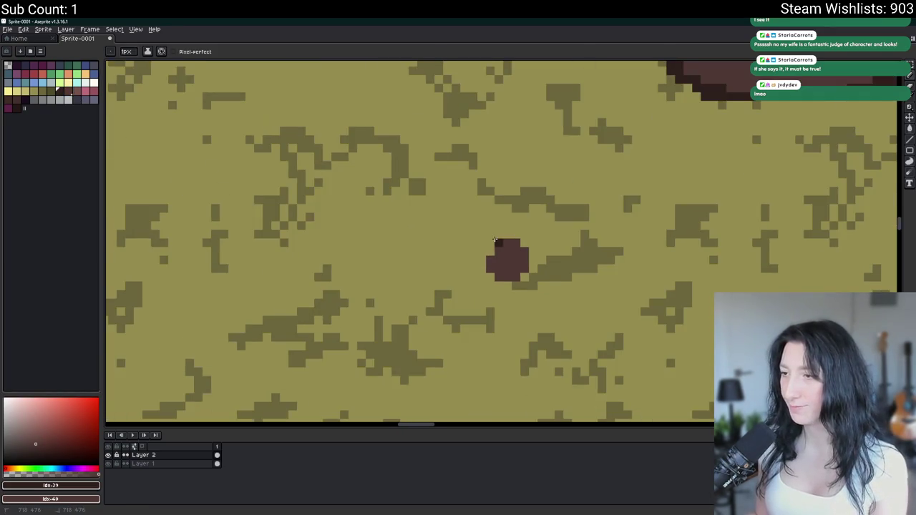
pyautogui.scroll(3, 494, 265)
pyautogui.press('-')
pyautogui.press('-')
pyautogui.press('-')
pyautogui.click(603, 280)
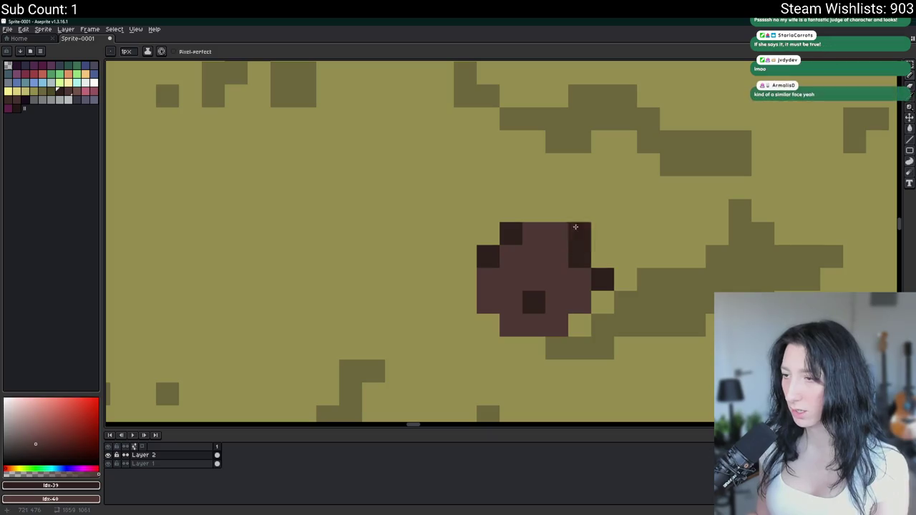
pyautogui.scroll(-5, 467, 302)
pyautogui.scroll(-3, 494, 315)
pyautogui.moveTo(511, 327); pyautogui.dragTo(483, 322)
pyautogui.hotkey('ctrl', 'z')
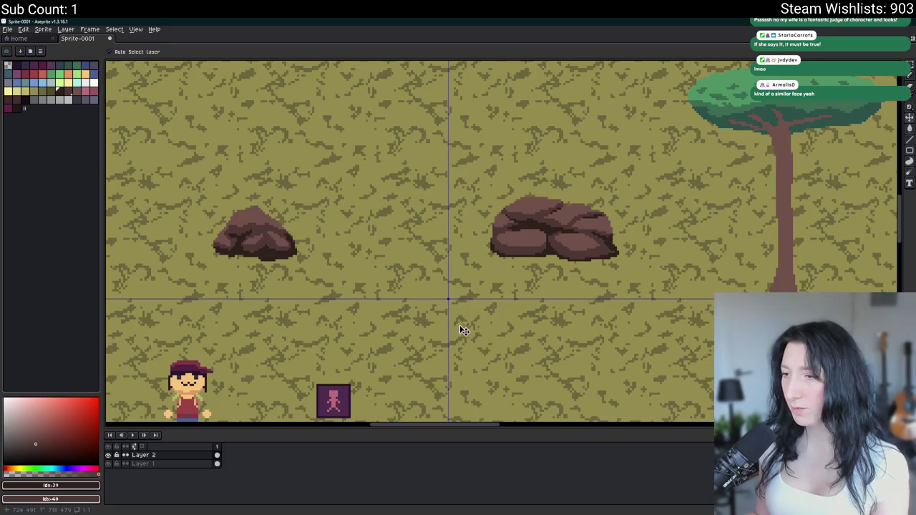
pyautogui.scroll(-5, 445, 336)
pyautogui.scroll(-2, 446, 336)
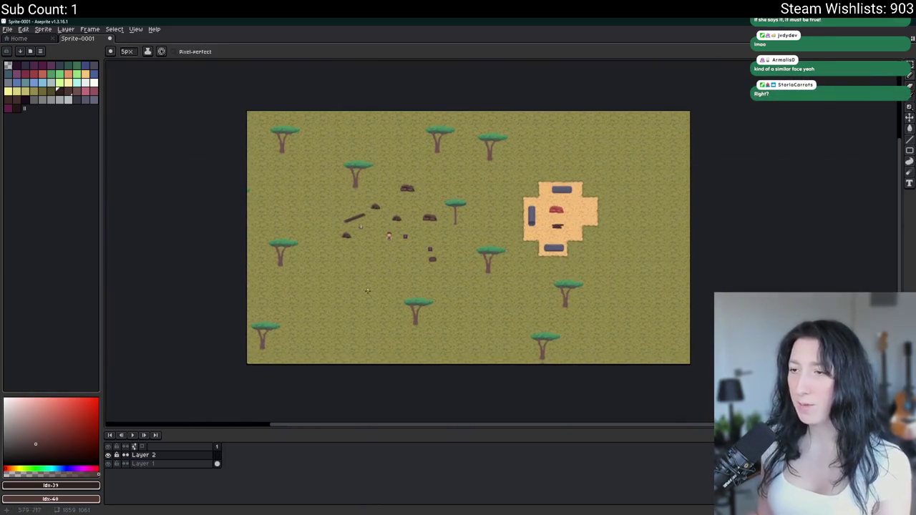
pyautogui.scroll(6, 433, 268)
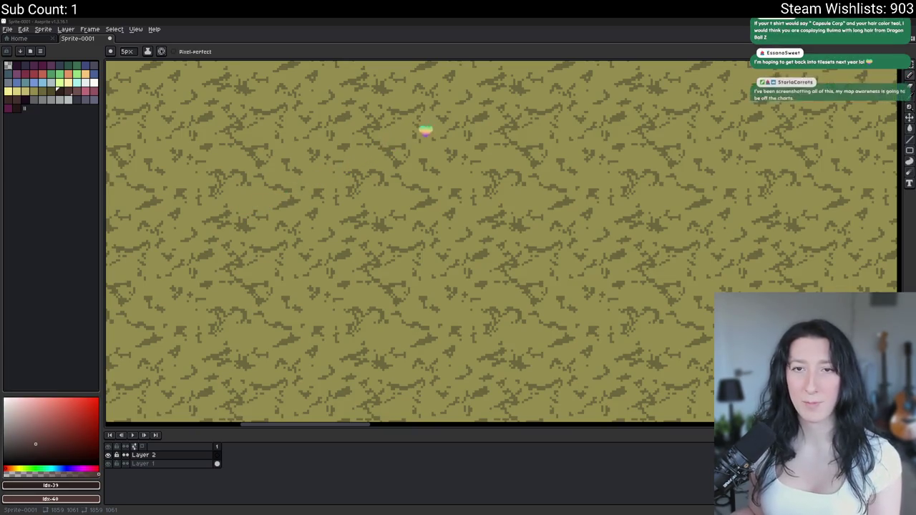
pyautogui.click(3, 189)
pyautogui.moveTo(4, 189); pyautogui.dragTo(278, 55)
pyautogui.doubleClick(231, 76)
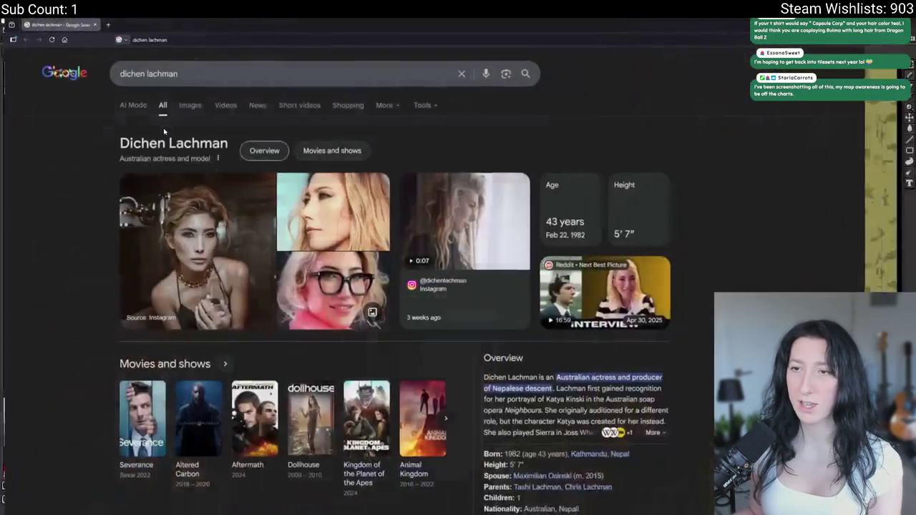
pyautogui.click(186, 105)
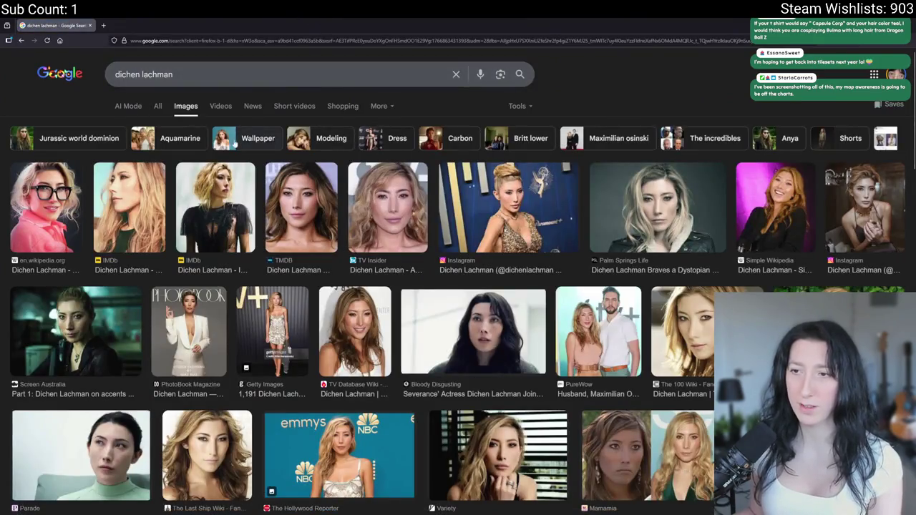
pyautogui.click(238, 172)
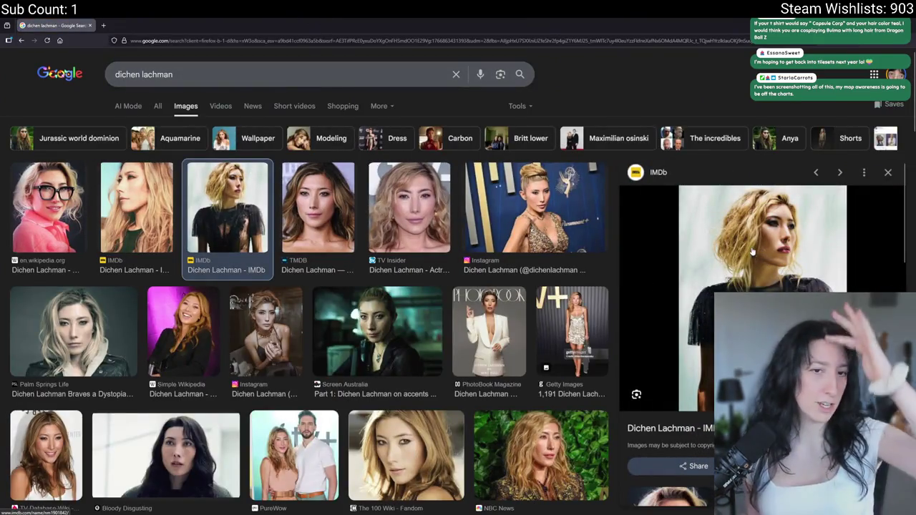
pyautogui.click(413, 193)
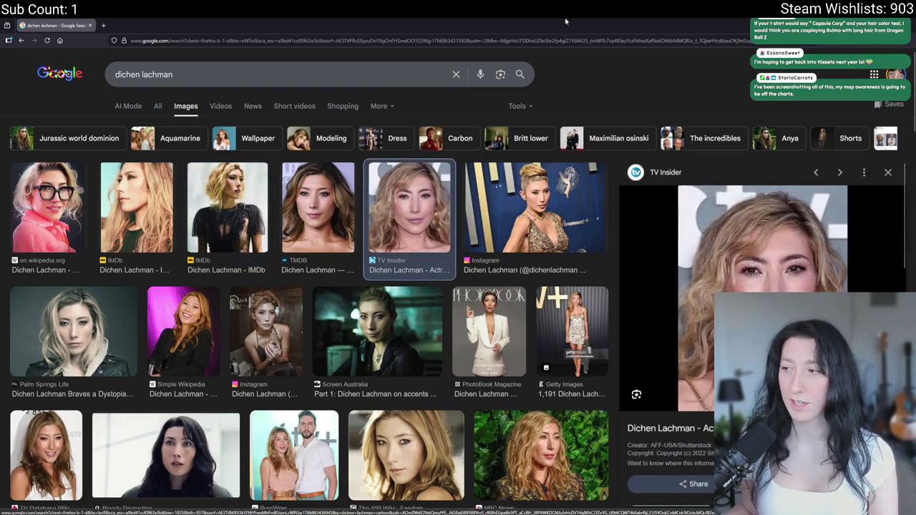
pyautogui.moveTo(630, 25); pyautogui.dragTo(205, 77)
pyautogui.doubleClick(205, 78)
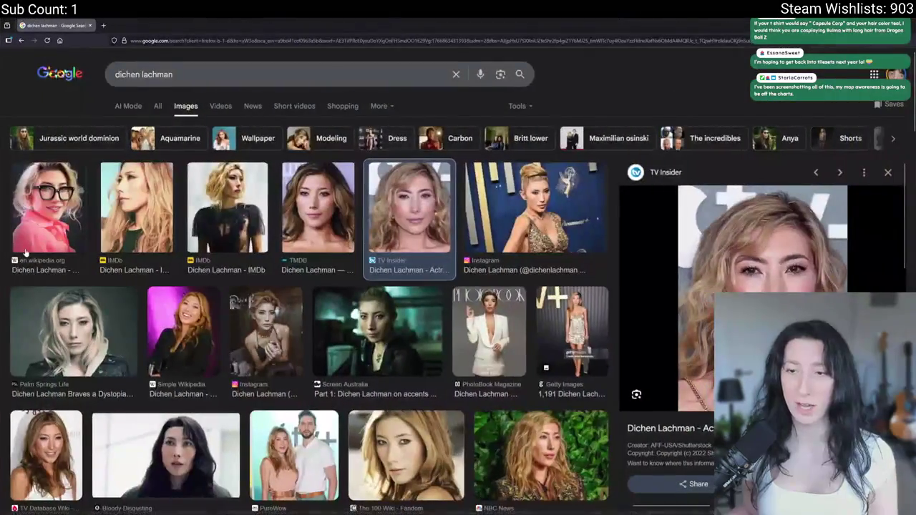
pyautogui.scroll(-3, 112, 250)
pyautogui.click(122, 229)
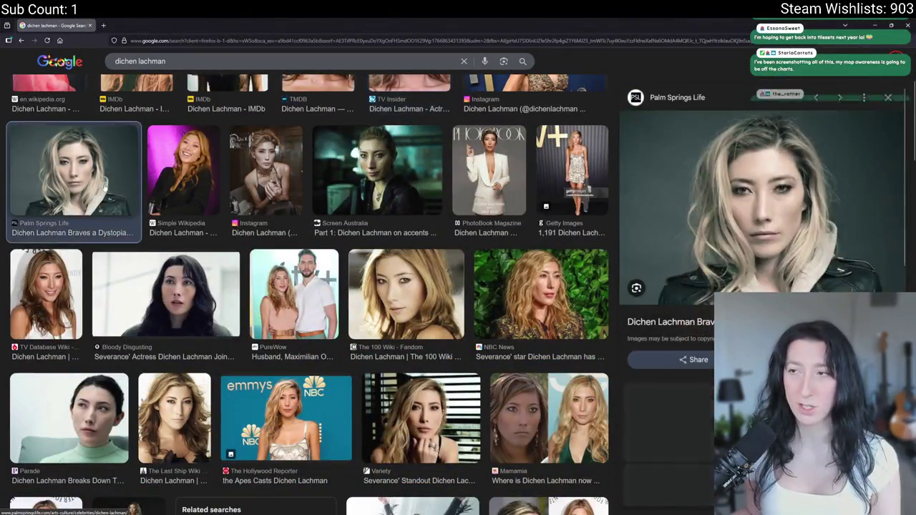
pyautogui.click(150, 325)
pyautogui.scroll(-1, 149, 326)
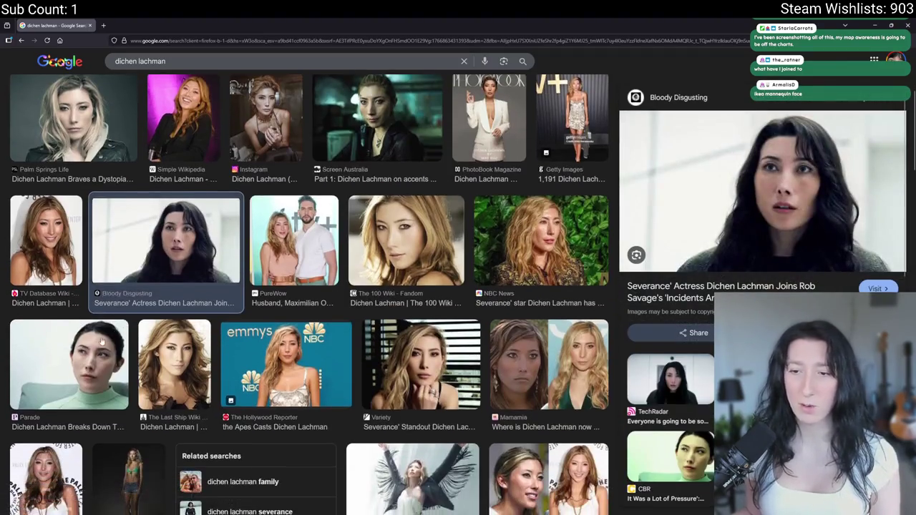
pyautogui.click(70, 365)
pyautogui.moveTo(395, 22); pyautogui.dragTo(156, 105)
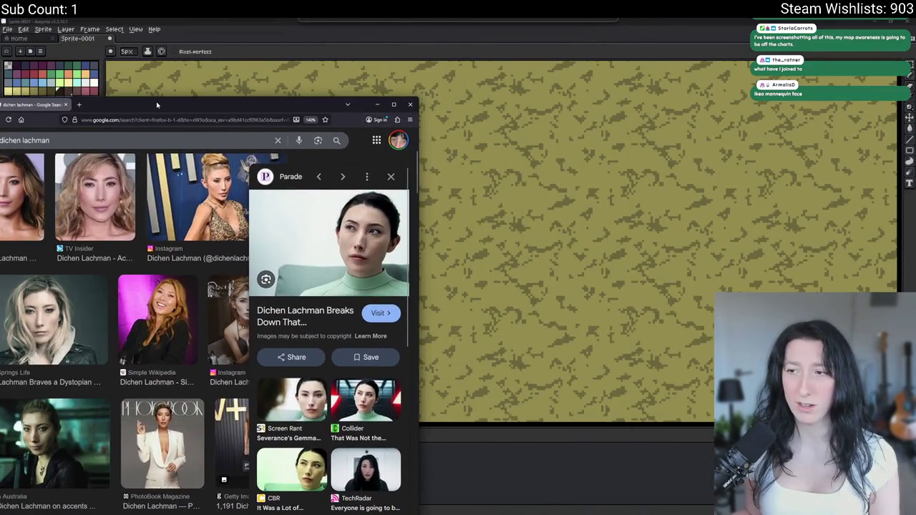
pyautogui.doubleClick(157, 105)
pyautogui.click(183, 251)
pyautogui.scroll(-3, 182, 250)
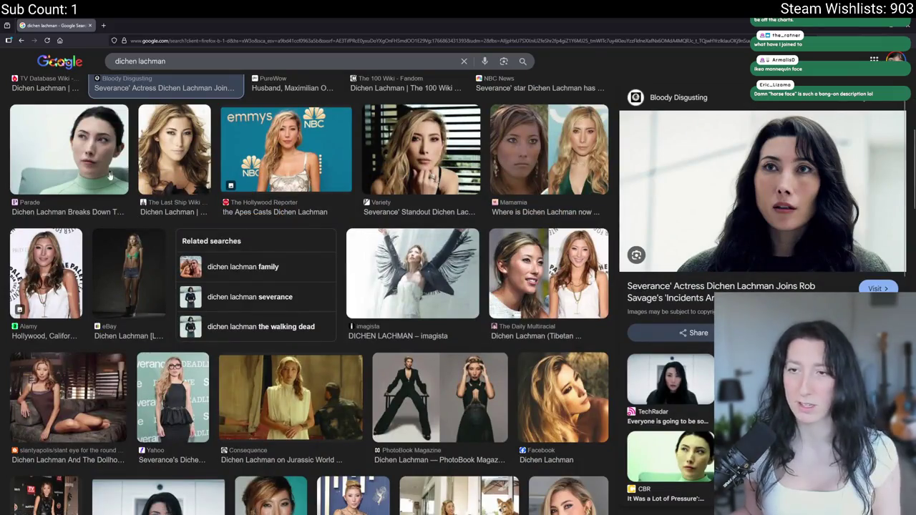
pyautogui.hotkey('alt', 'Tab')
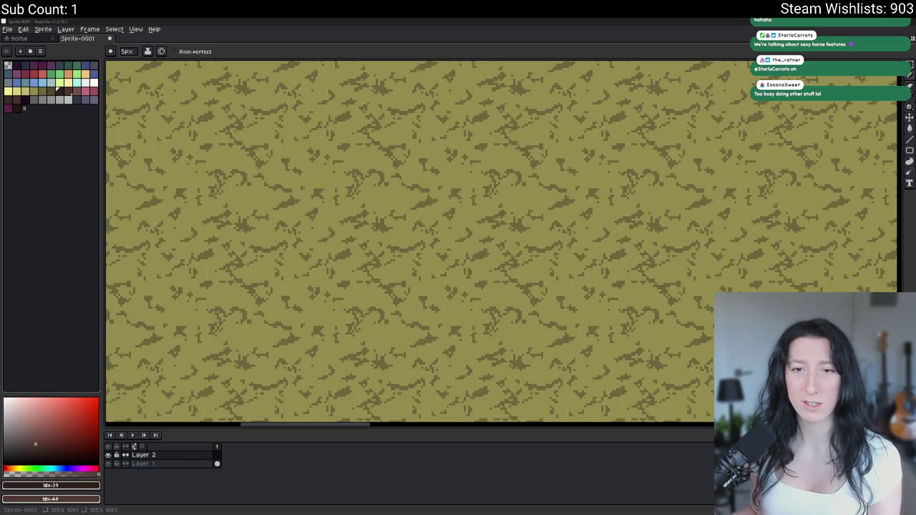
pyautogui.hotkey('alt', 'Tab')
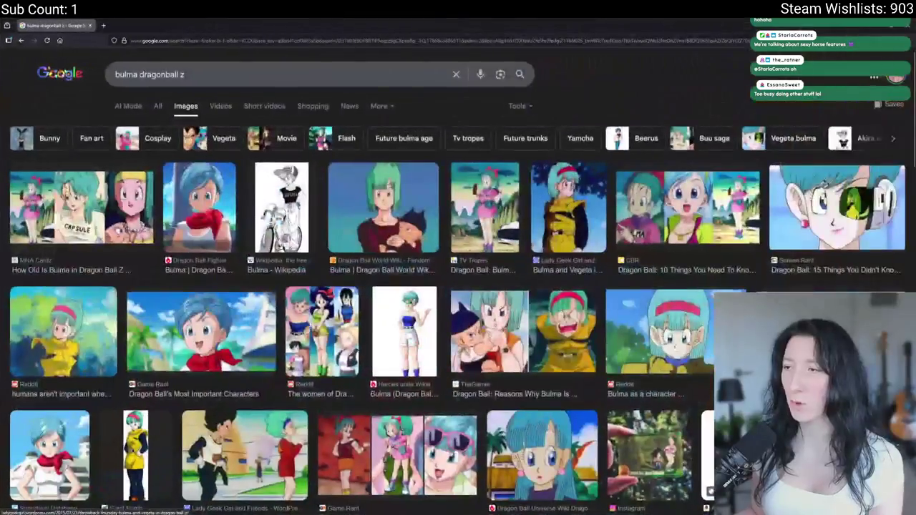
pyautogui.click(405, 214)
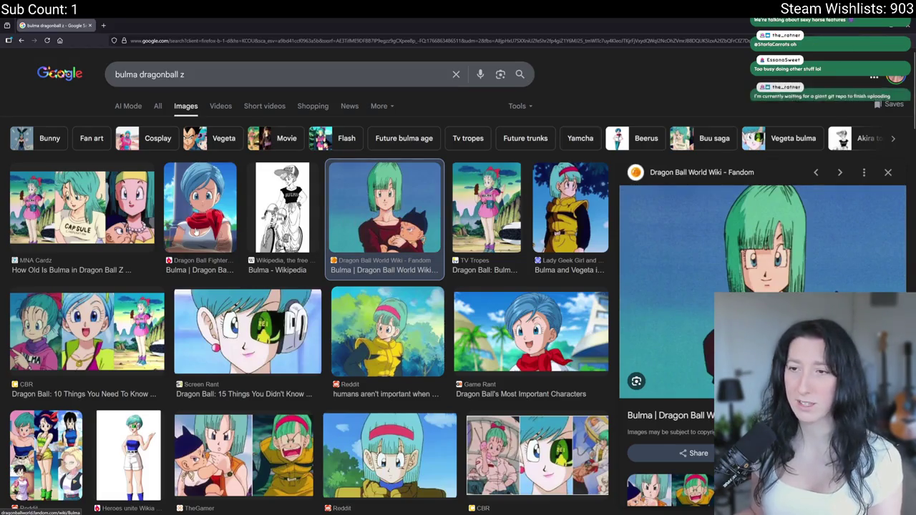
pyautogui.click(242, 346)
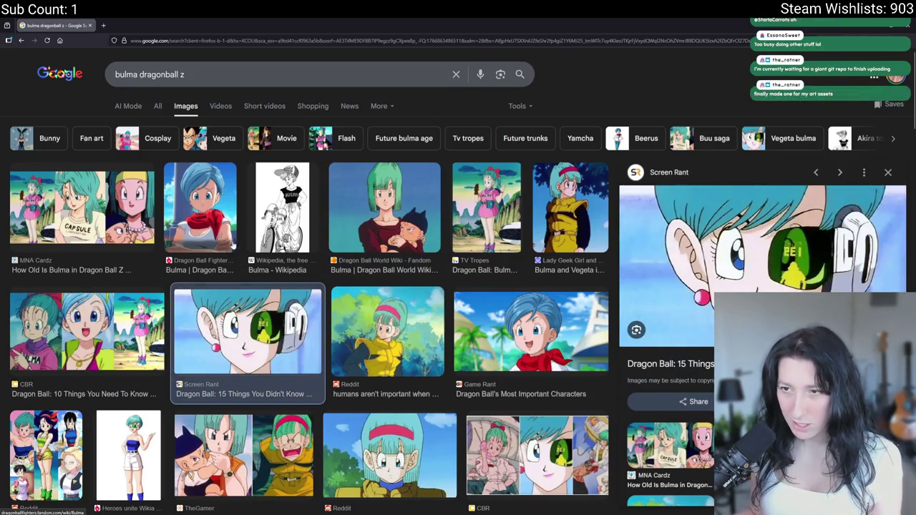
pyautogui.click(229, 235)
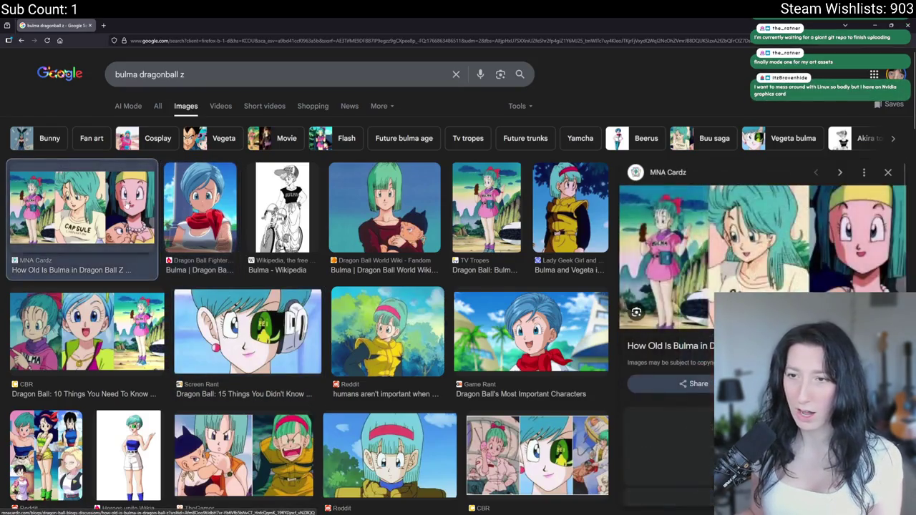
pyautogui.click(126, 205)
pyautogui.click(120, 343)
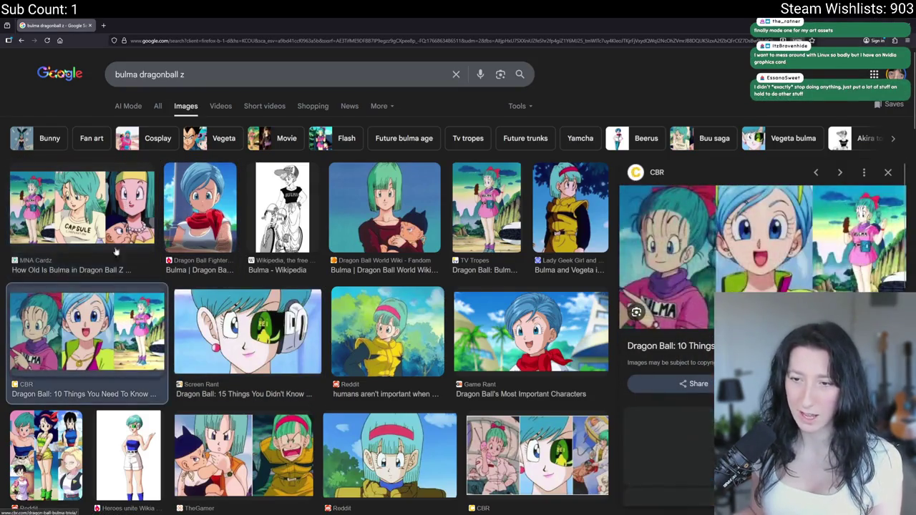
pyautogui.hotkey('alt', 'Tab')
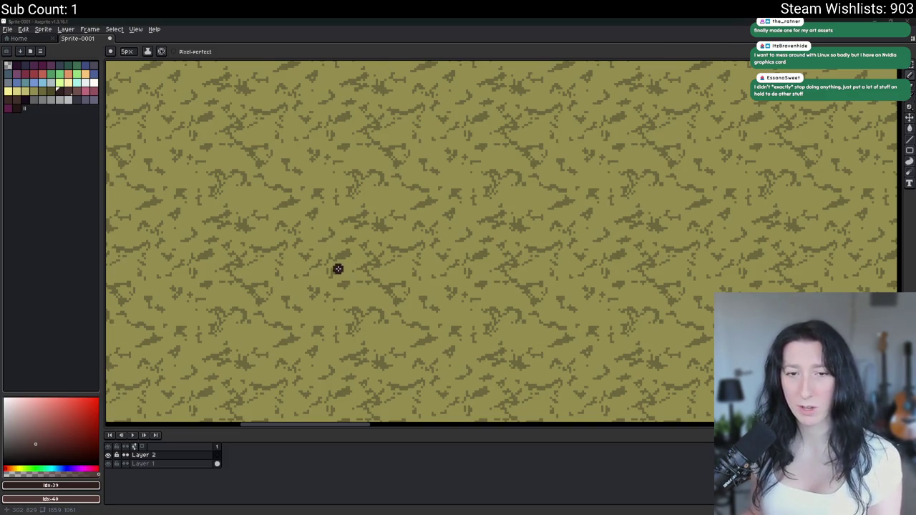
pyautogui.moveTo(337, 267); pyautogui.dragTo(384, 267)
pyautogui.scroll(1, 377, 280)
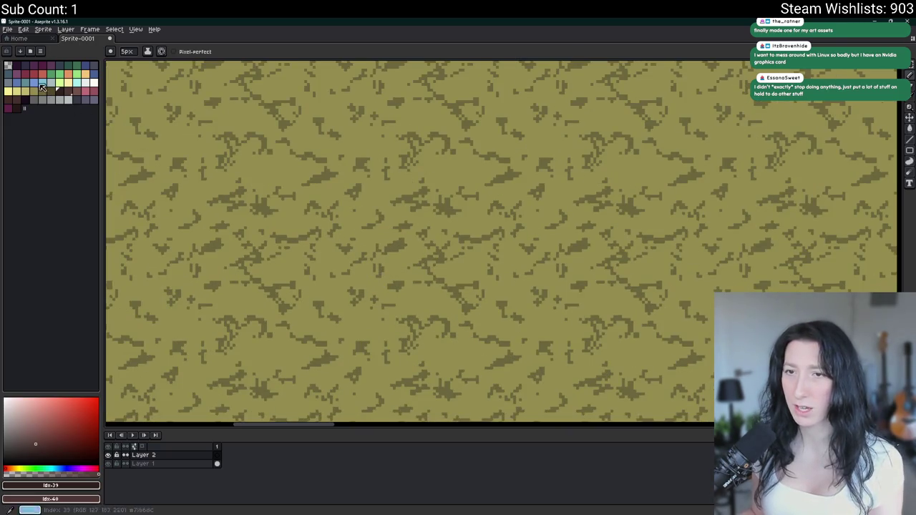
pyautogui.click(17, 100)
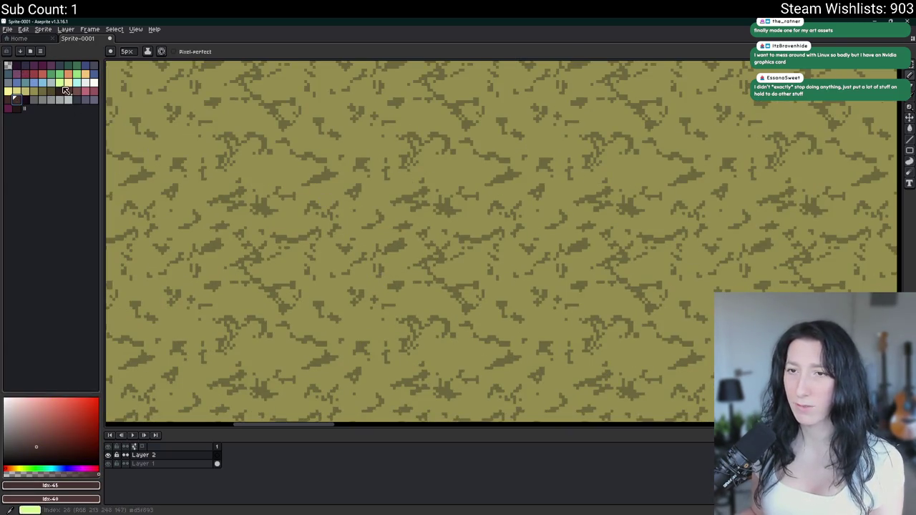
pyautogui.click(25, 100)
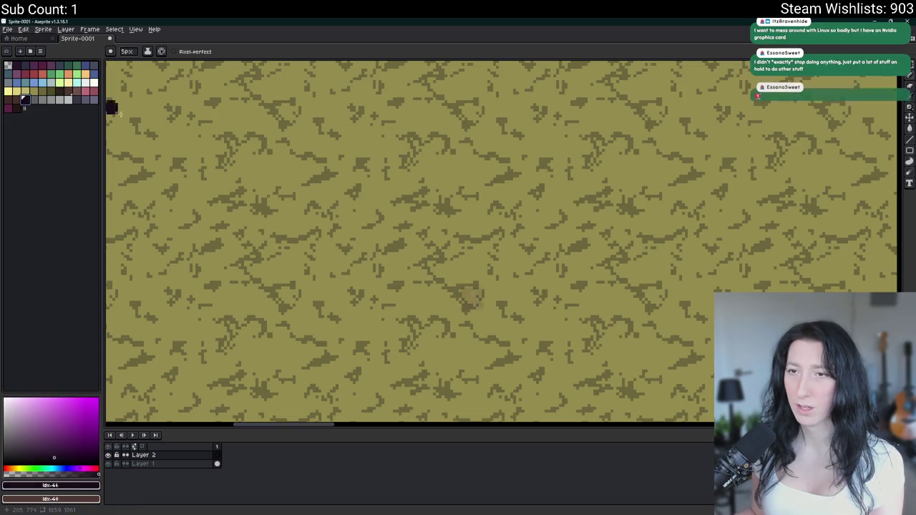
pyautogui.moveTo(403, 313)
pyautogui.mouseDown()
pyautogui.moveTo(698, 398)
pyautogui.moveTo(460, 368)
pyautogui.mouseUp()
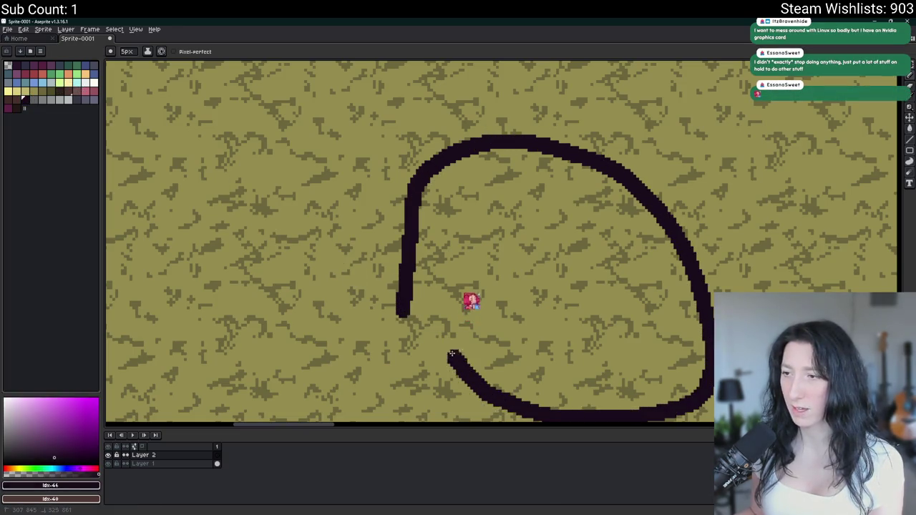
pyautogui.hotkey('ctrl', 'z')
pyautogui.moveTo(475, 93)
pyautogui.mouseDown()
pyautogui.moveTo(379, 236)
pyautogui.moveTo(431, 351)
pyautogui.moveTo(563, 334)
pyautogui.moveTo(577, 188)
pyautogui.moveTo(522, 106)
pyautogui.moveTo(479, 95)
pyautogui.mouseUp()
pyautogui.press('-')
pyautogui.press('-')
pyautogui.press('-')
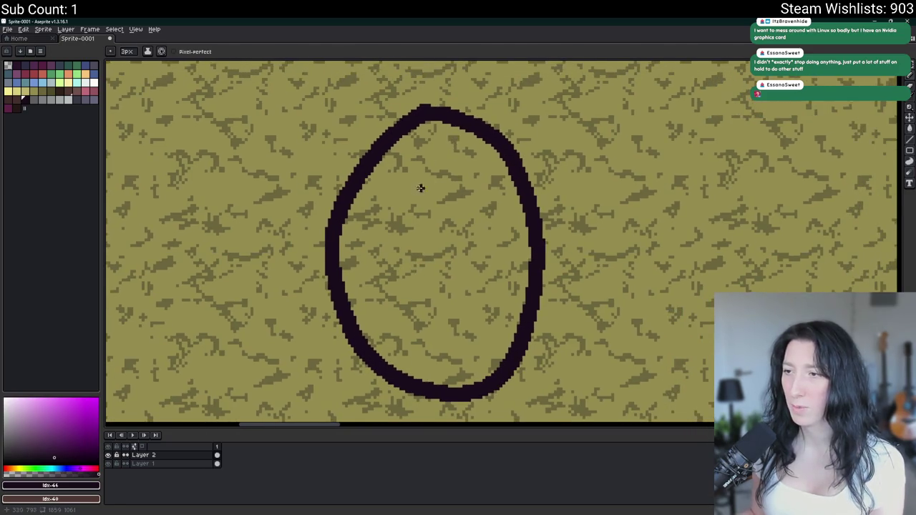
pyautogui.scroll(1, 404, 216)
pyautogui.moveTo(368, 241); pyautogui.dragTo(433, 243)
pyautogui.hotkey('ctrl', 'z')
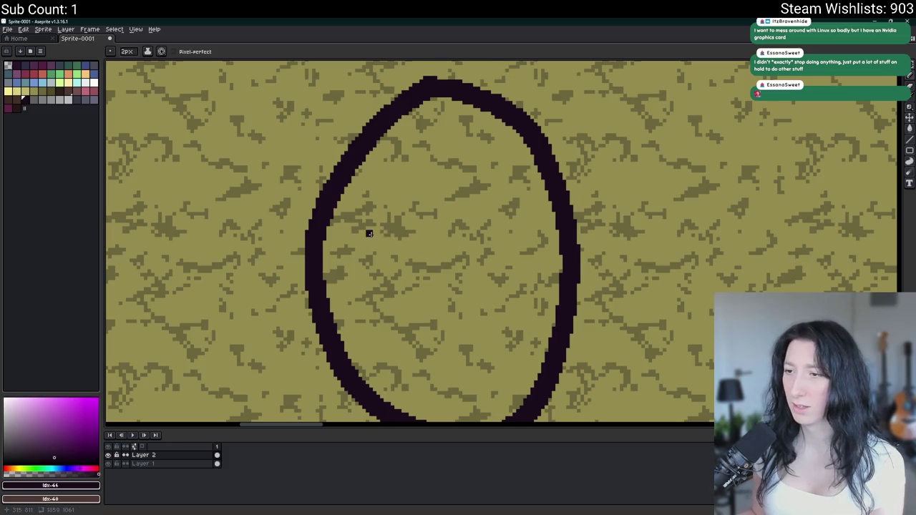
pyautogui.moveTo(367, 231)
pyautogui.mouseDown()
pyautogui.moveTo(382, 151)
pyautogui.moveTo(420, 185)
pyautogui.moveTo(419, 237)
pyautogui.mouseUp()
pyautogui.moveTo(535, 230)
pyautogui.mouseDown()
pyautogui.moveTo(529, 153)
pyautogui.moveTo(505, 132)
pyautogui.mouseUp()
pyautogui.hotkey('ctrl', 'z')
pyautogui.moveTo(531, 229); pyautogui.dragTo(526, 169)
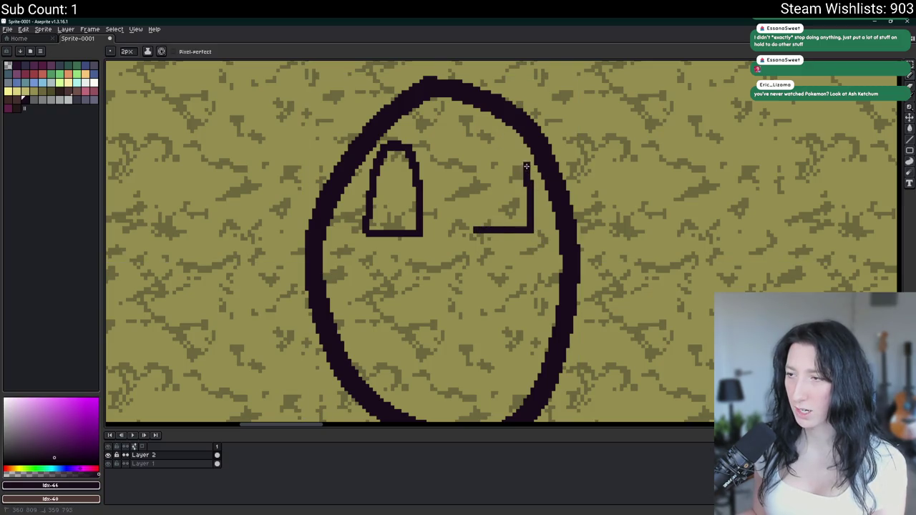
pyautogui.moveTo(494, 142); pyautogui.dragTo(473, 200)
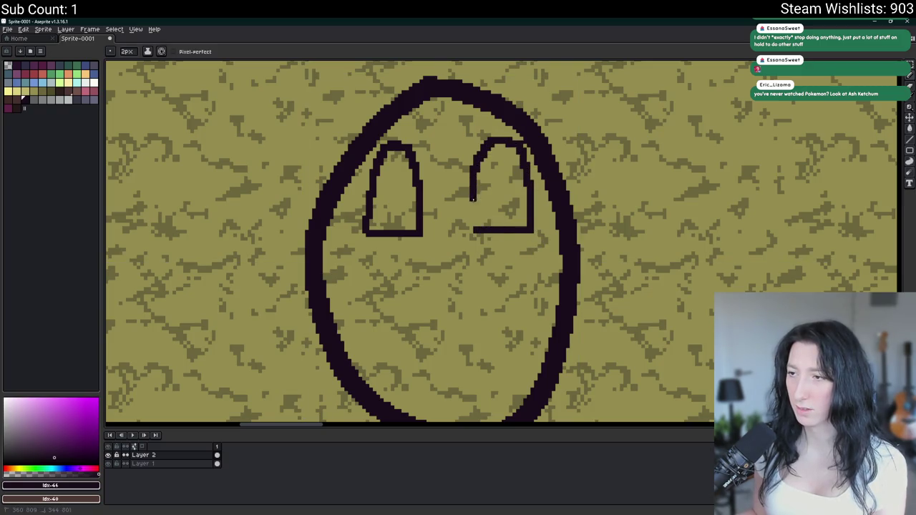
pyautogui.click(94, 82)
pyautogui.press('g')
pyautogui.click(384, 204)
pyautogui.click(501, 188)
pyautogui.click(50, 70)
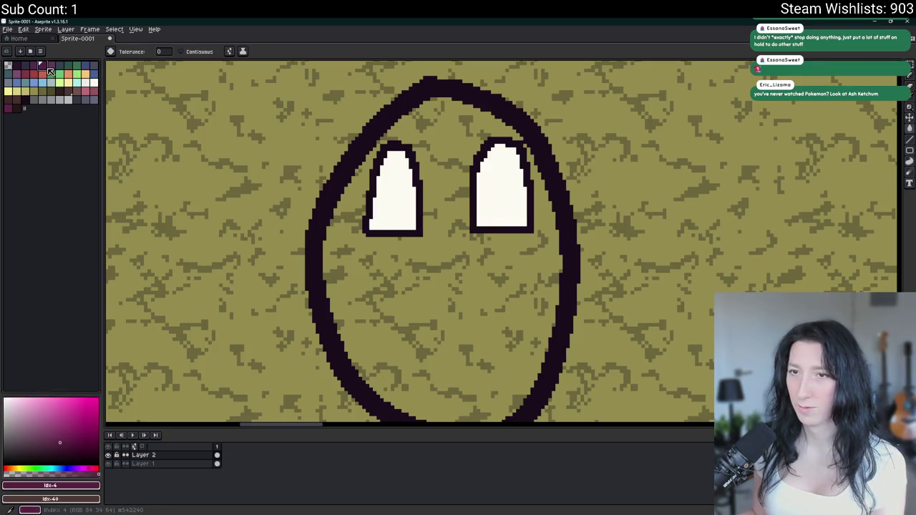
pyautogui.click(16, 65)
pyautogui.press('b')
pyautogui.moveTo(419, 193); pyautogui.dragTo(398, 207)
pyautogui.hotkey('ctrl', 'z')
pyautogui.press('b')
pyautogui.click(393, 201)
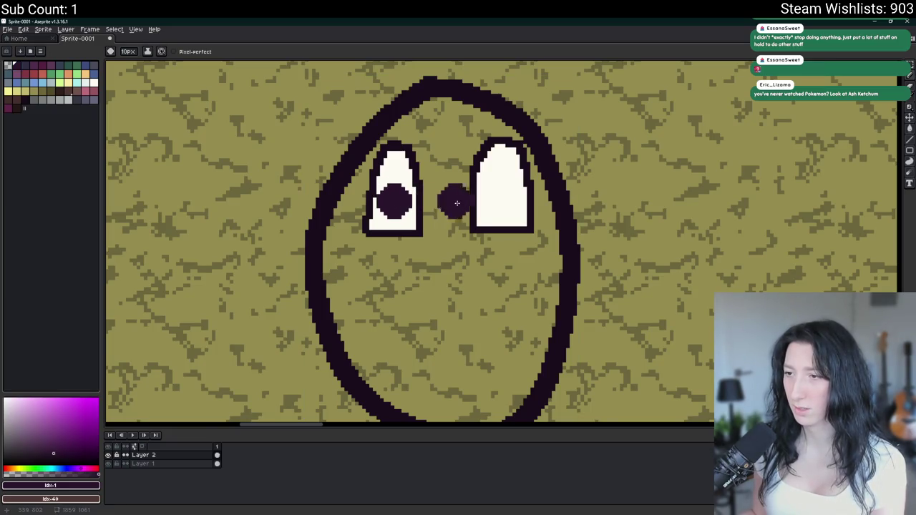
pyautogui.scroll(-5, 498, 208)
pyautogui.hotkey('ctrl', 'z')
pyautogui.hotkey('ctrl', 'z')
pyautogui.press('b')
pyautogui.moveTo(511, 254); pyautogui.dragTo(373, 222)
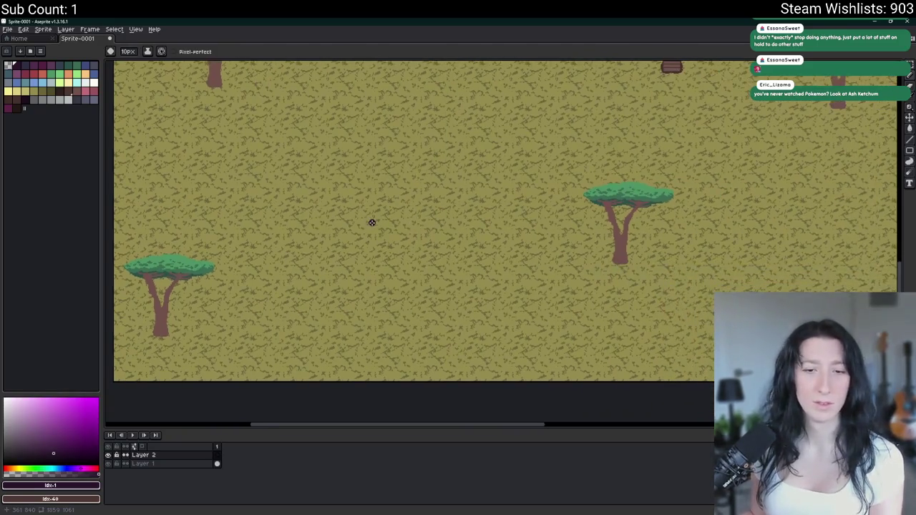
pyautogui.press('-')
pyautogui.press('-')
pyautogui.press('-')
pyautogui.press('-')
pyautogui.press('-')
pyautogui.press('-')
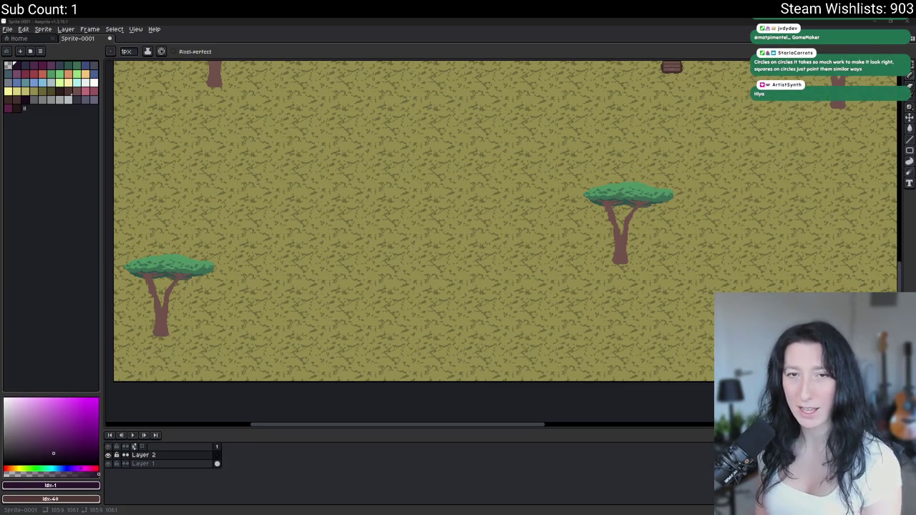
# Switch from Aseprite to the Twitch Stream Manager with a viewer's profile card open
pyautogui.hotkey('alt', 'Tab')
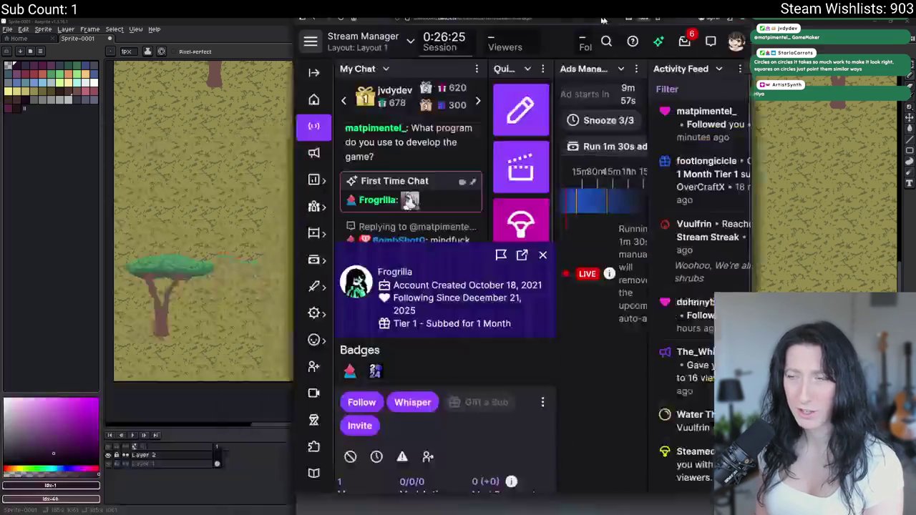
# Close the viewer's channel tab and profile card, then go back to the Aseprite savanna canvas
pyautogui.click(125, 25)
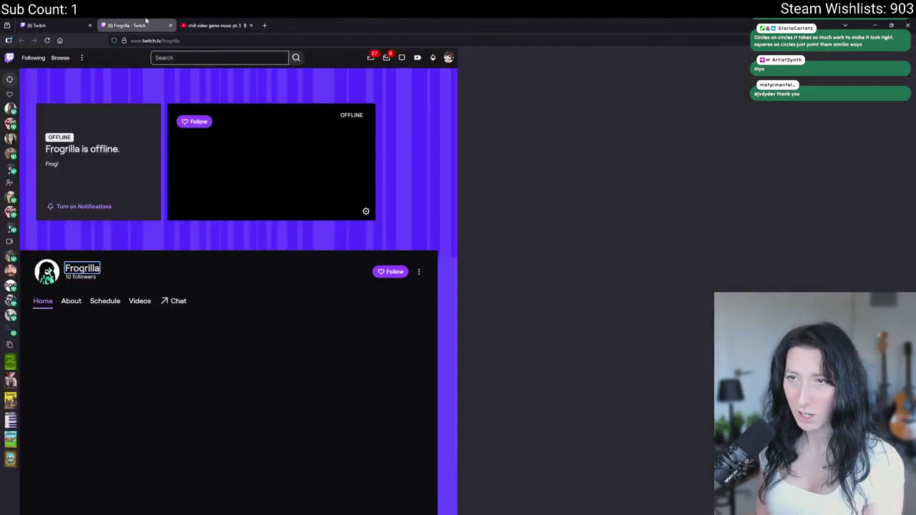
pyautogui.click(171, 25)
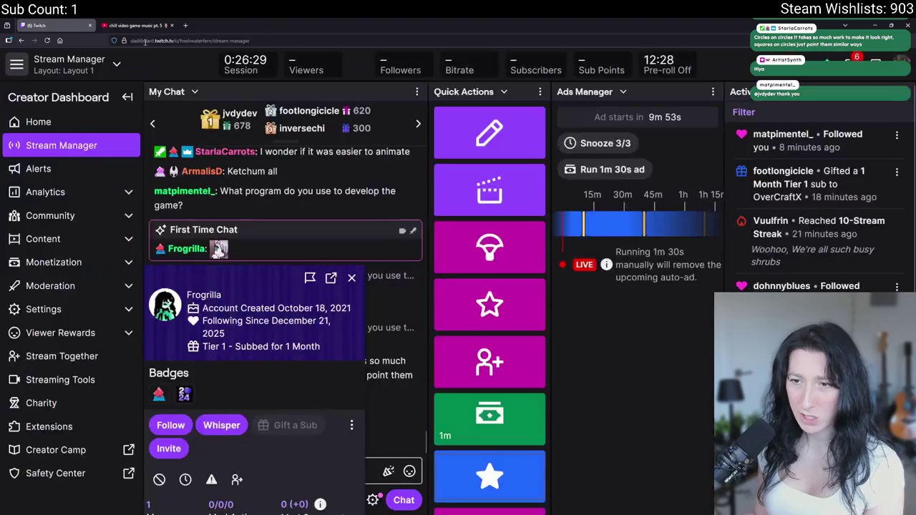
pyautogui.click(352, 278)
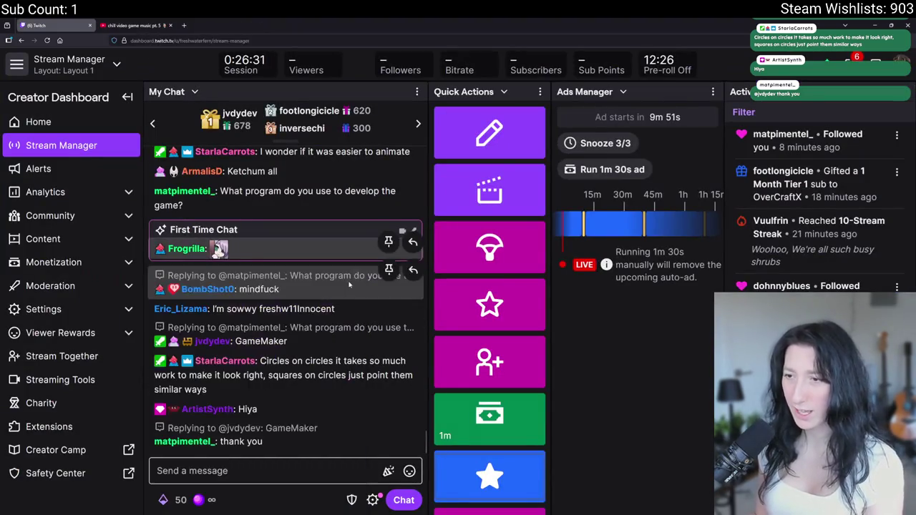
pyautogui.hotkey('alt', 'Tab')
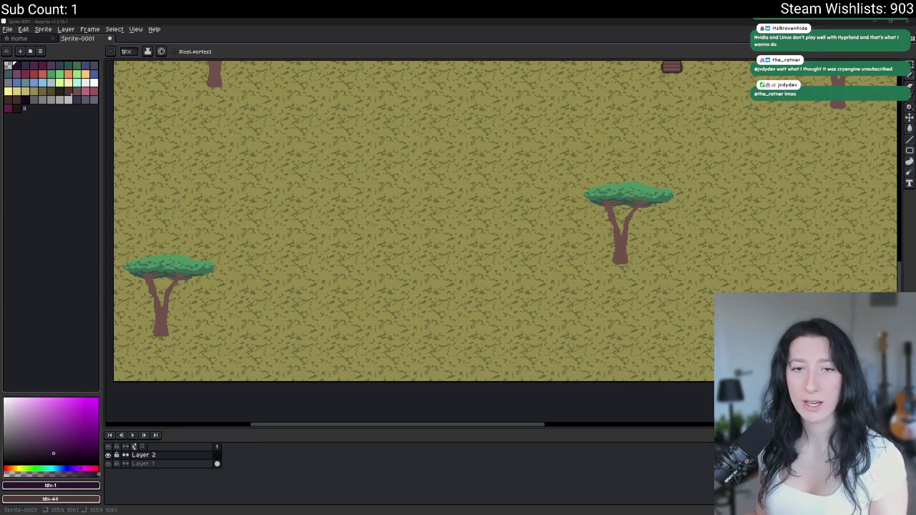
# Pick the dark red-brown palette swatch and enlarge the brush over an open sand area
pyautogui.moveTo(250, 136)
pyautogui.mouseDown()
pyautogui.moveTo(384, 212)
pyautogui.moveTo(248, 141)
pyautogui.mouseUp()
pyautogui.scroll(-3, 385, 212)
pyautogui.scroll(3, 384, 212)
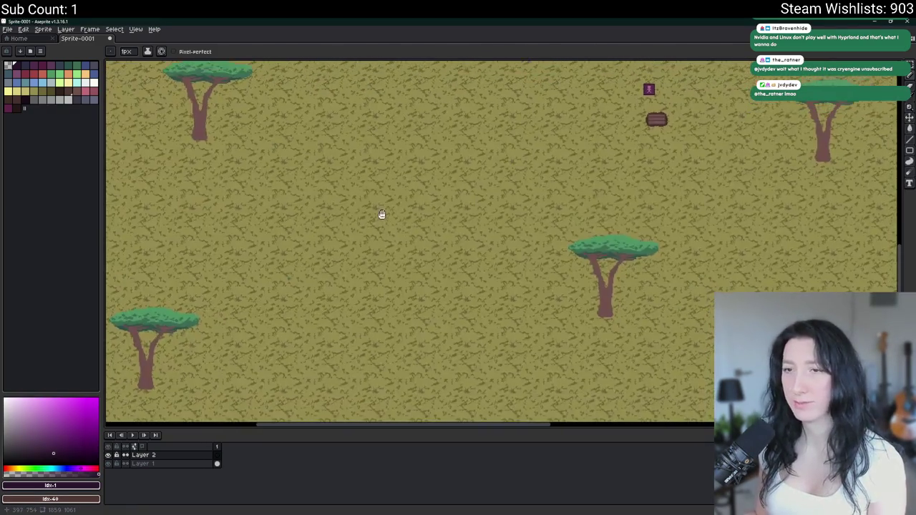
pyautogui.click(54, 94)
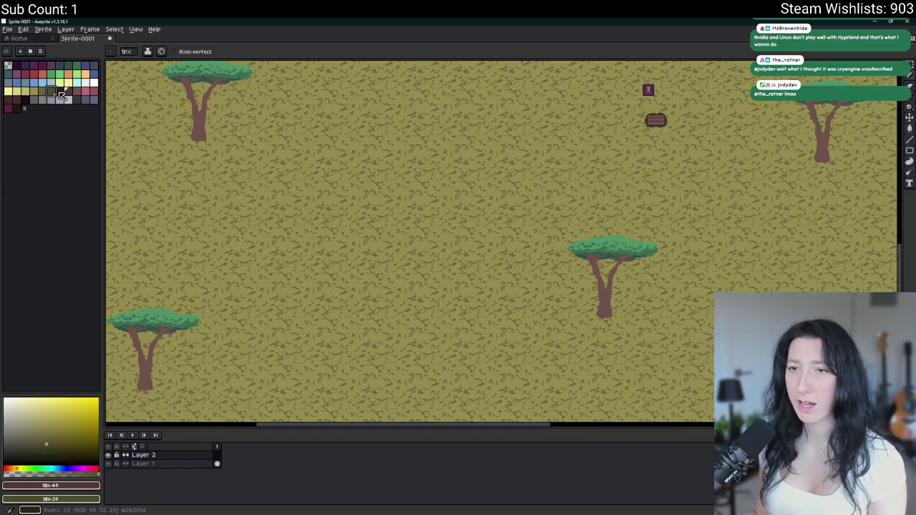
pyautogui.click(61, 94)
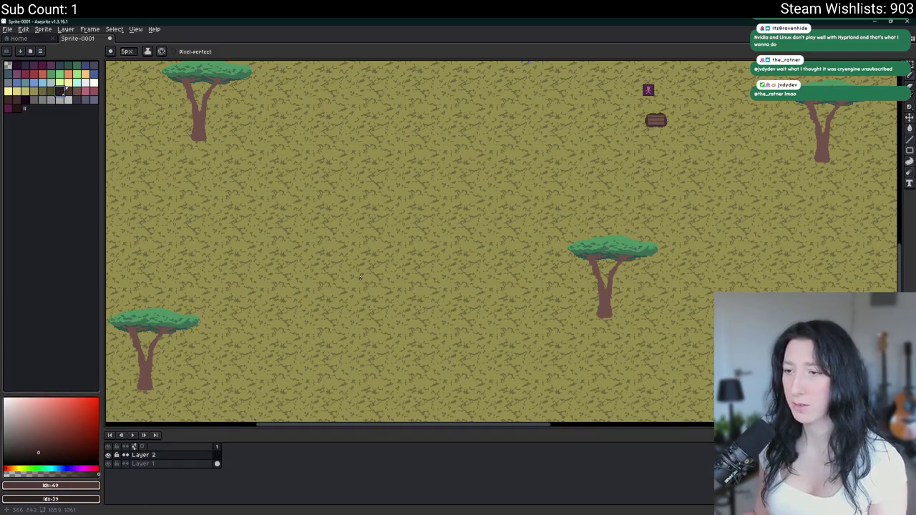
pyautogui.scroll(3, 360, 278)
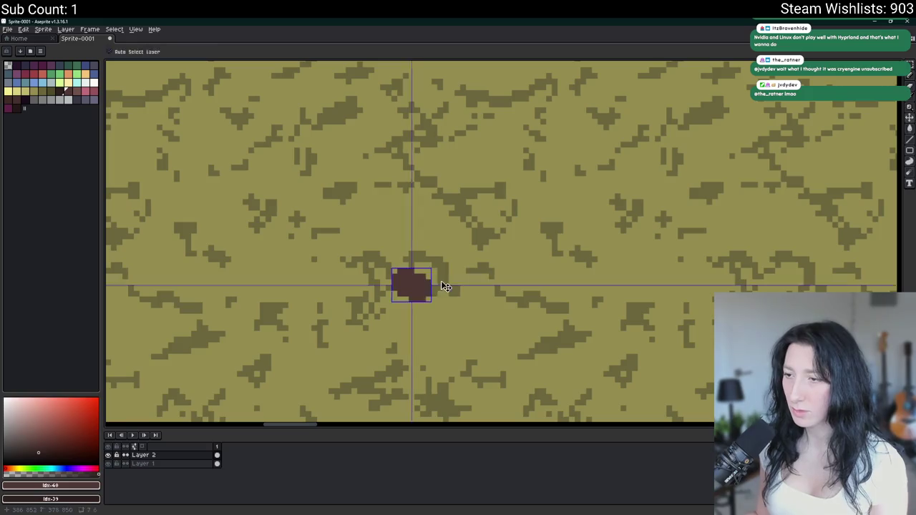
pyautogui.scroll(2, 437, 283)
pyautogui.scroll(6, 437, 282)
pyautogui.scroll(2, 415, 279)
pyautogui.scroll(3, 408, 276)
pyautogui.scroll(-6, 430, 257)
pyautogui.scroll(2, 422, 265)
# Paint a dark-brown oval on the sand and widen it into a rounder blob
pyautogui.moveTo(422, 266); pyautogui.dragTo(389, 235)
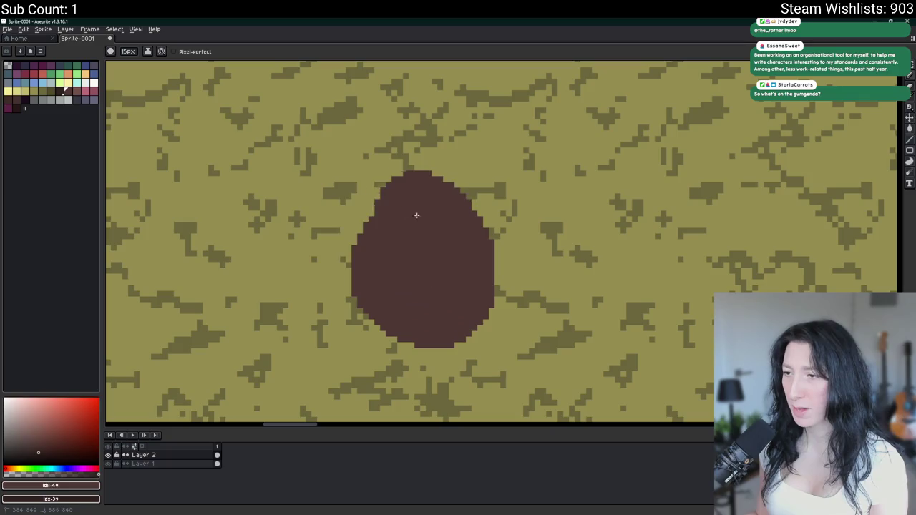
pyautogui.scroll(-2, 432, 265)
pyautogui.scroll(-1, 432, 265)
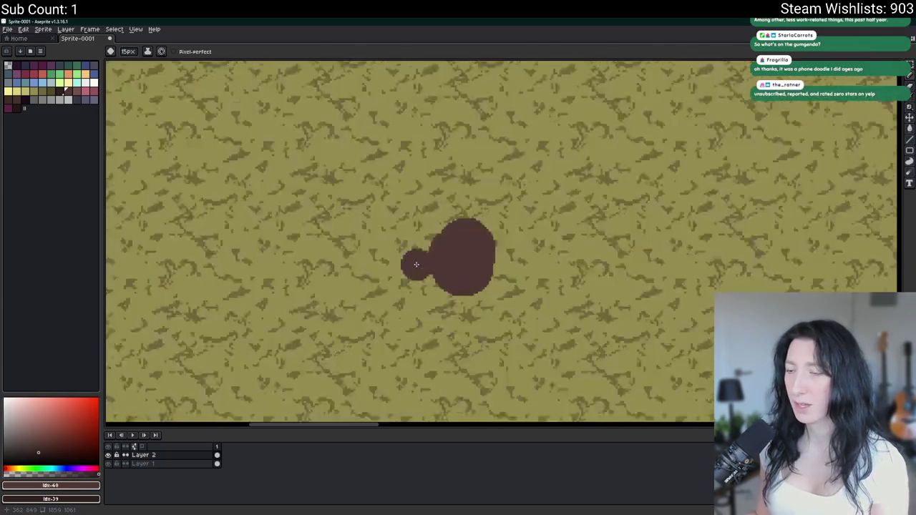
pyautogui.scroll(3, 415, 264)
pyautogui.moveTo(506, 198); pyautogui.dragTo(520, 278)
pyautogui.scroll(-3, 520, 278)
pyautogui.scroll(2, 514, 288)
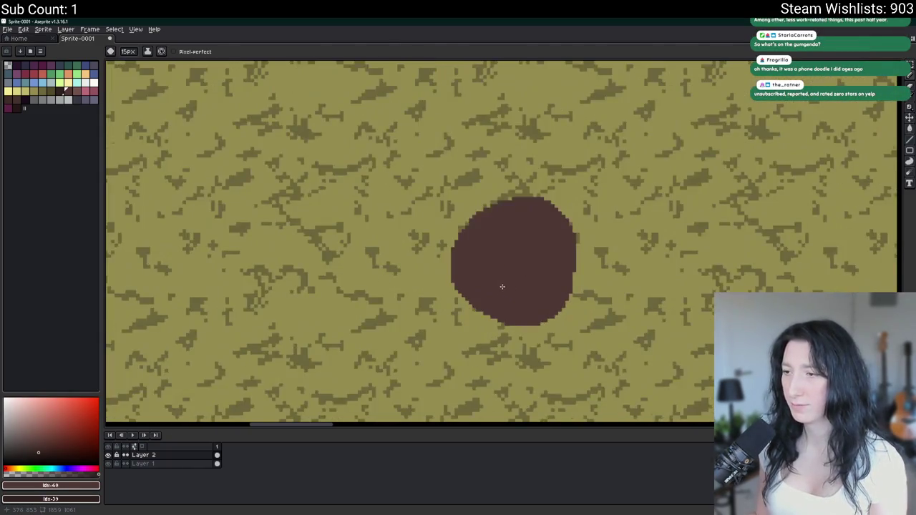
pyautogui.scroll(-2, 486, 294)
pyautogui.scroll(-1, 494, 283)
pyautogui.moveTo(473, 288)
pyautogui.mouseDown()
pyautogui.moveTo(425, 262)
pyautogui.moveTo(407, 289)
pyautogui.moveTo(330, 317)
pyautogui.mouseUp()
pyautogui.scroll(-2, 306, 340)
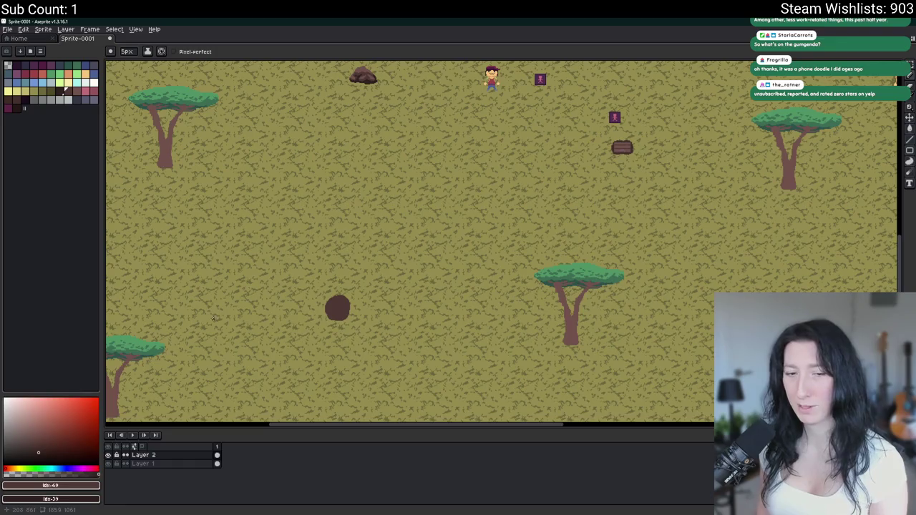
pyautogui.scroll(2, 344, 307)
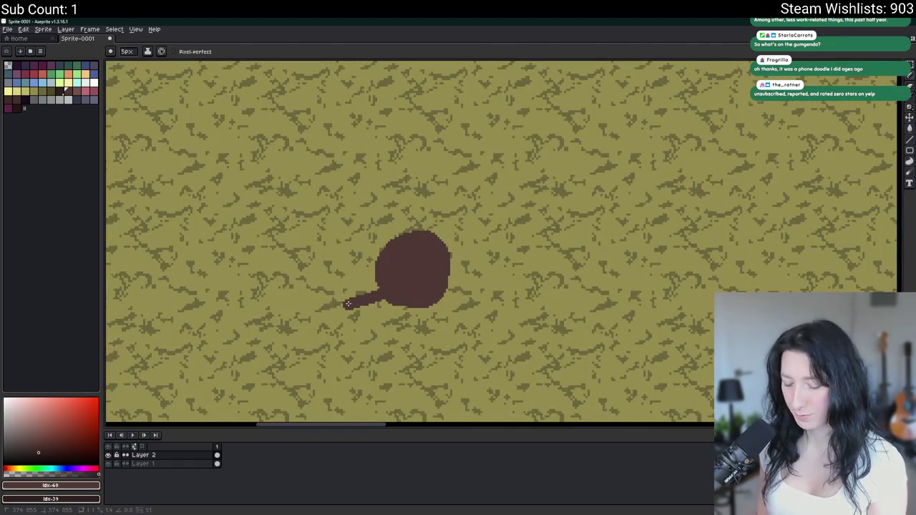
pyautogui.scroll(1, 348, 305)
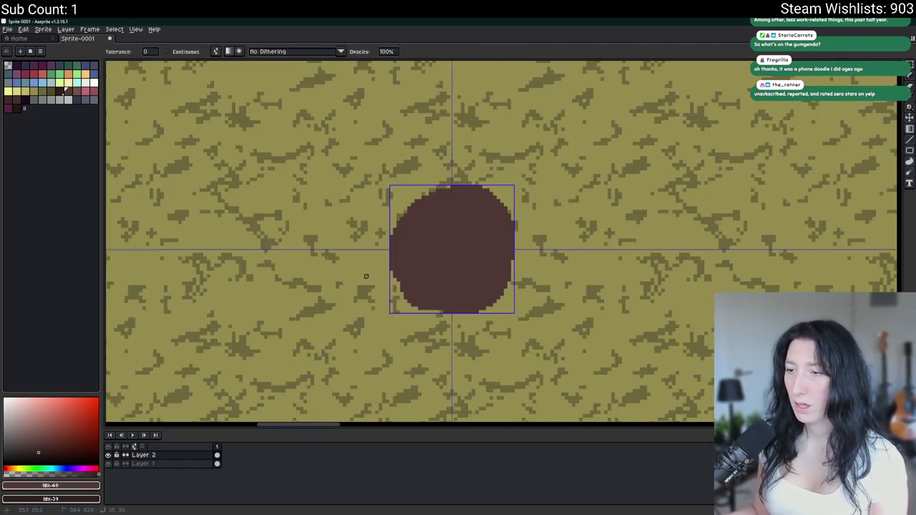
# Try scattering the blob's edge pixels to roughen them, then undo the effect
pyautogui.press('v')
pyautogui.press('b')
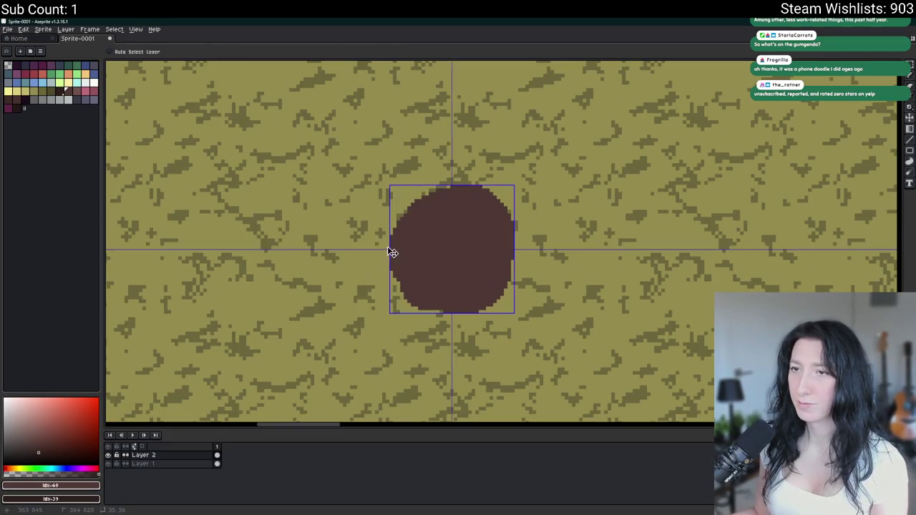
pyautogui.click(910, 175)
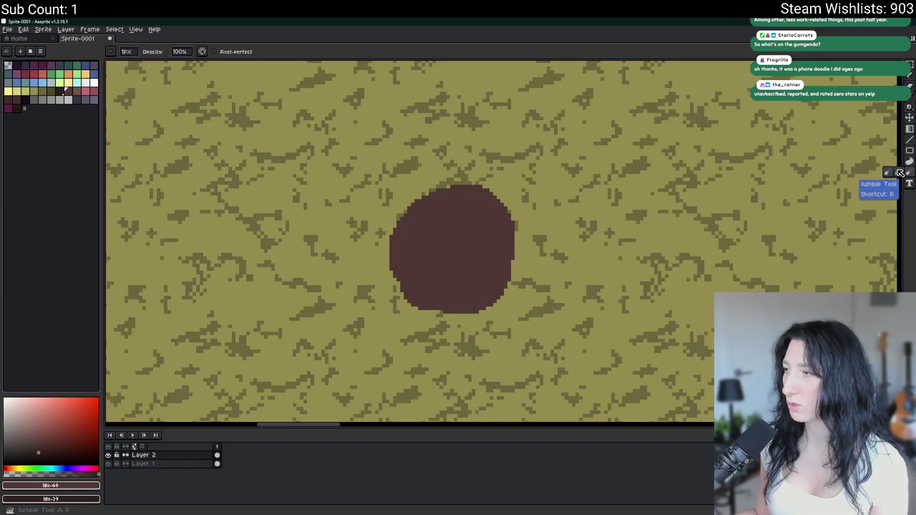
pyautogui.moveTo(486, 265); pyautogui.dragTo(458, 254)
pyautogui.hotkey('ctrl', 'z')
pyautogui.scroll(-3, 476, 269)
pyautogui.scroll(2, 476, 266)
pyautogui.hotkey('ctrl', 'z')
# Select the blob, move it, and stretch it into a tall diagonal brown stroke
pyautogui.press('m')
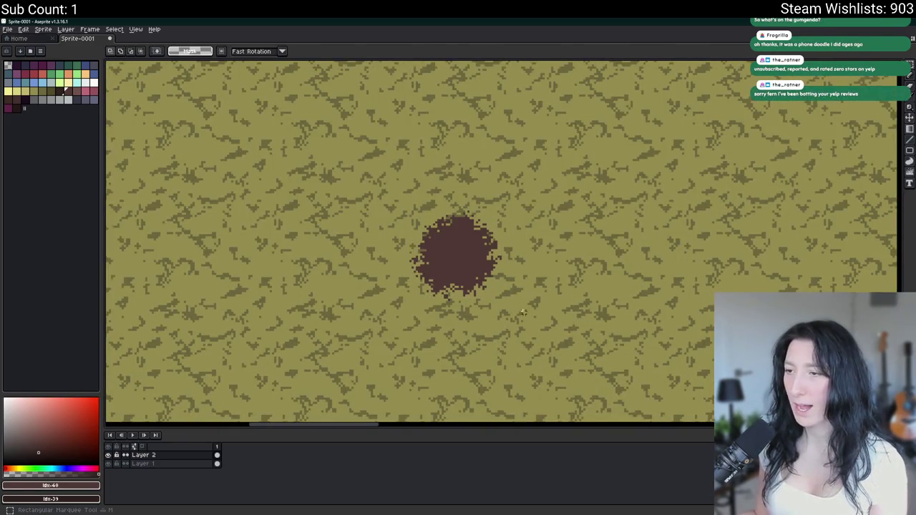
pyautogui.moveTo(520, 317); pyautogui.dragTo(347, 181)
pyautogui.scroll(-3, 415, 296)
pyautogui.scroll(3, 416, 296)
pyautogui.moveTo(416, 296)
pyautogui.mouseDown()
pyautogui.moveTo(403, 276)
pyautogui.moveTo(391, 150)
pyautogui.moveTo(415, 368)
pyautogui.mouseUp()
pyautogui.press('Return')
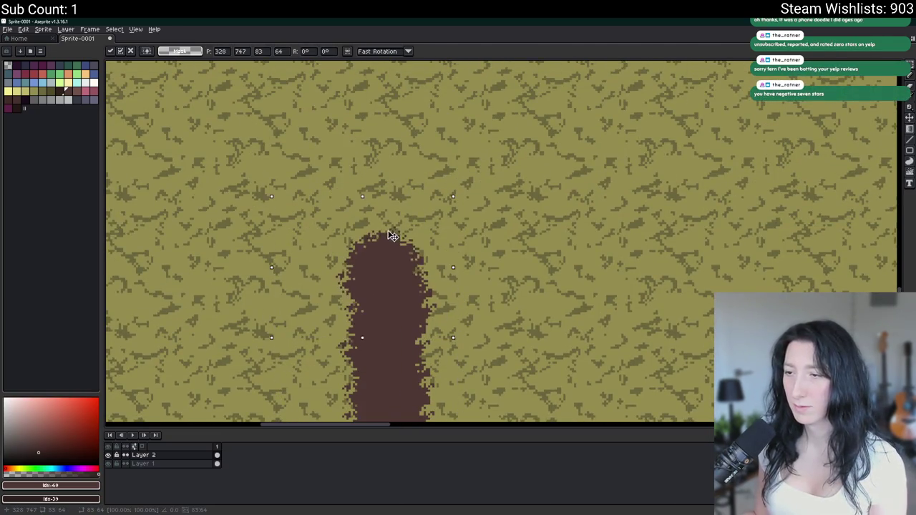
pyautogui.moveTo(378, 292)
pyautogui.mouseDown()
pyautogui.moveTo(379, 148)
pyautogui.moveTo(389, 184)
pyautogui.moveTo(388, 337)
pyautogui.moveTo(406, 153)
pyautogui.moveTo(378, 368)
pyautogui.moveTo(444, 102)
pyautogui.moveTo(440, 147)
pyautogui.mouseUp()
pyautogui.hscroll(3, 501, 210)
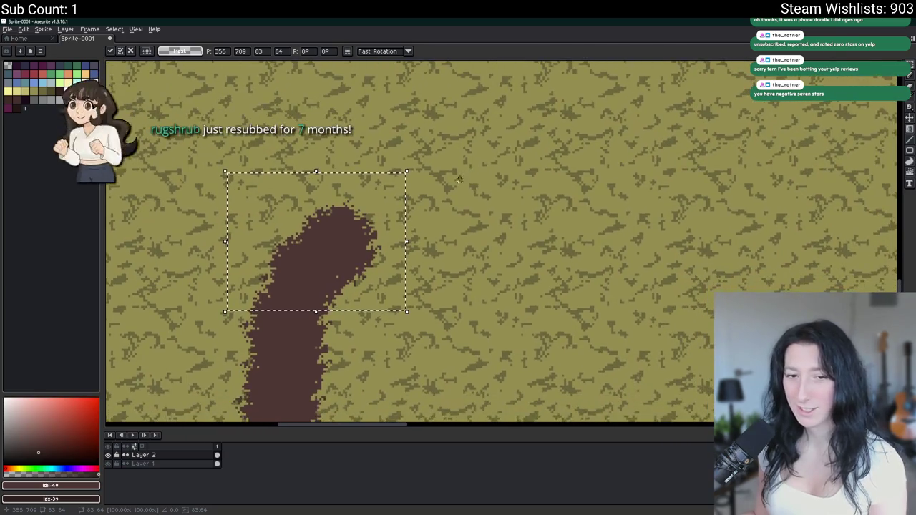
pyautogui.moveTo(324, 248)
pyautogui.mouseDown()
pyautogui.moveTo(394, 199)
pyautogui.moveTo(324, 249)
pyautogui.moveTo(442, 212)
pyautogui.mouseUp()
pyautogui.press('Return')
# Select the area around the brown stroke and delete it
pyautogui.scroll(-2, 427, 281)
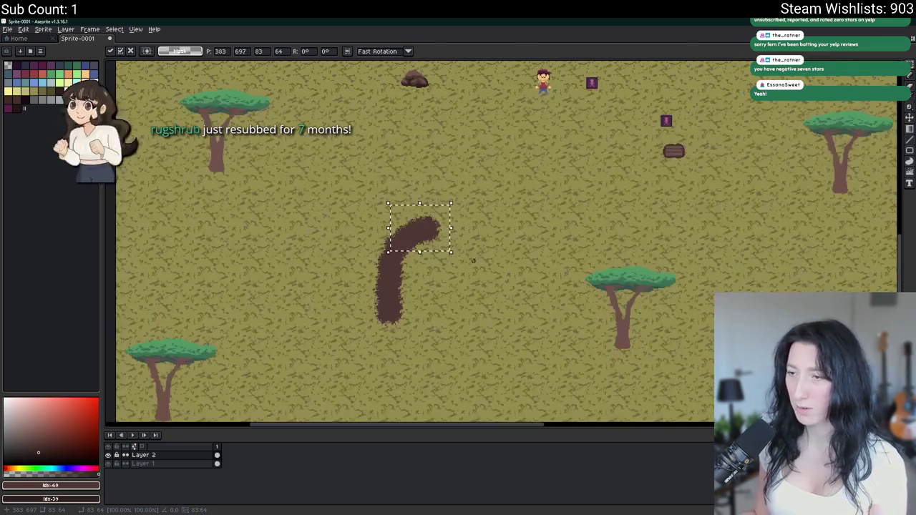
pyautogui.scroll(3, 427, 281)
pyautogui.scroll(-1, 436, 265)
pyautogui.scroll(-1, 386, 262)
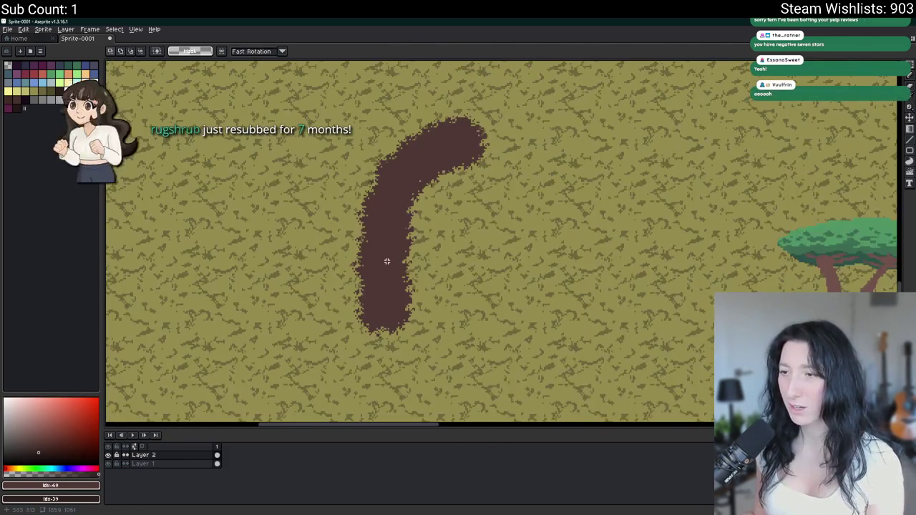
pyautogui.press('m')
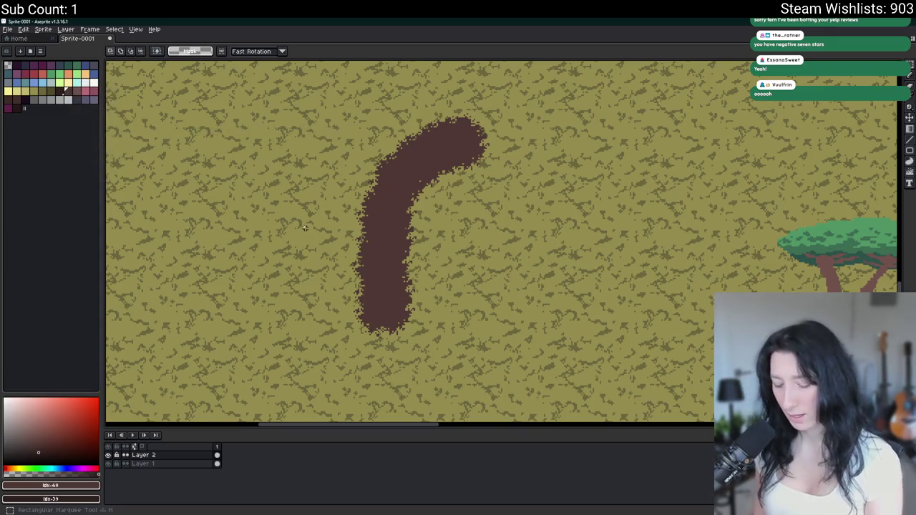
pyautogui.scroll(-2, 316, 220)
pyautogui.moveTo(291, 112); pyautogui.dragTo(442, 303)
pyautogui.press('Delete')
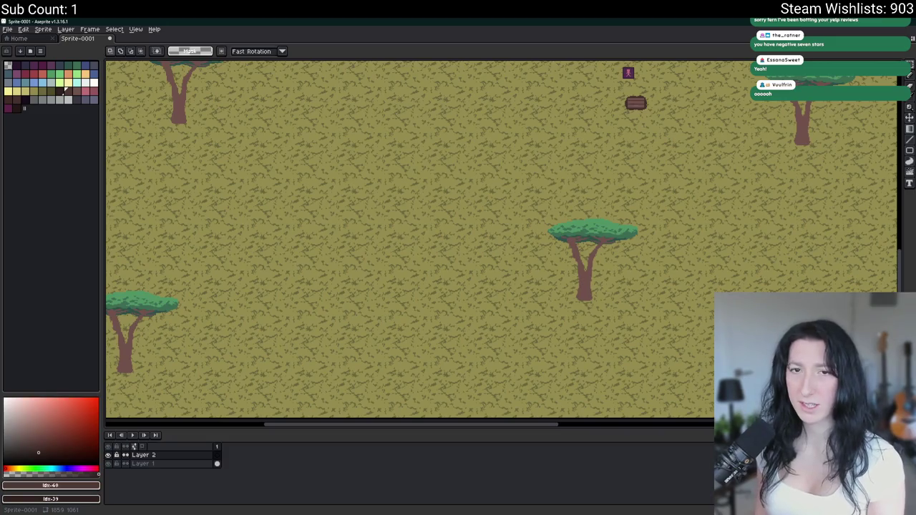
# Draw a white pencil guide curve across the grass
pyautogui.scroll(5, 449, 156)
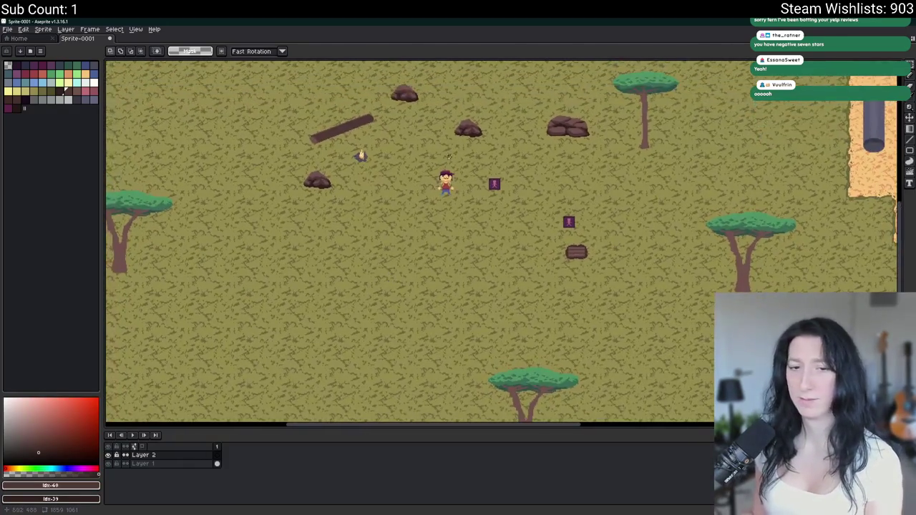
pyautogui.scroll(-5, 221, 177)
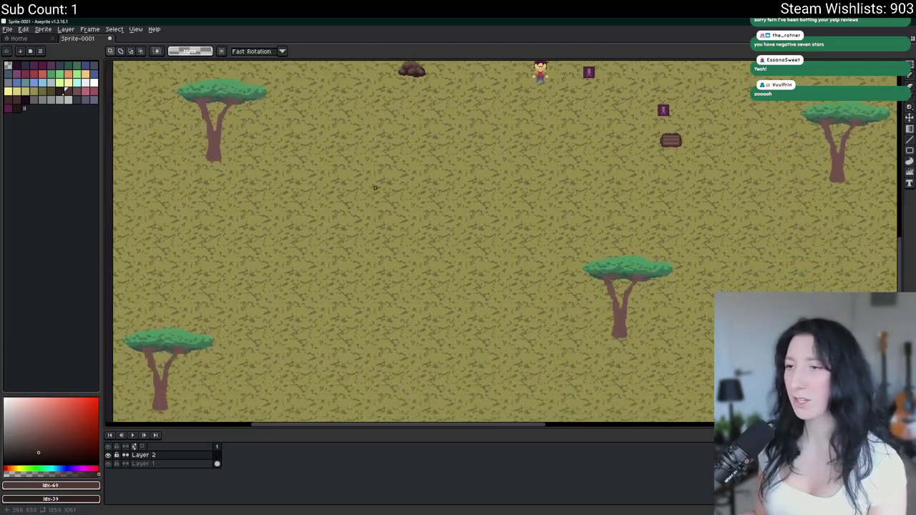
pyautogui.scroll(3, 340, 287)
pyautogui.click(93, 82)
pyautogui.press('b')
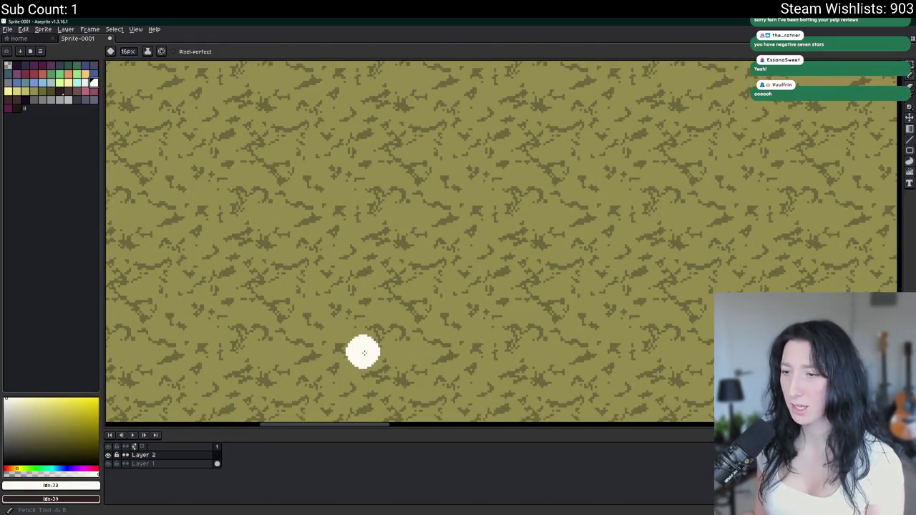
pyautogui.moveTo(371, 249)
pyautogui.mouseDown()
pyautogui.moveTo(466, 124)
pyautogui.moveTo(551, 95)
pyautogui.mouseUp()
# Paste the brown blob, stamp copies along the curve, then undo back to a single blob
pyautogui.hotkey('ctrl', 'v')
pyautogui.moveTo(383, 346)
pyautogui.mouseDown()
pyautogui.moveTo(364, 312)
pyautogui.moveTo(379, 280)
pyautogui.moveTo(373, 211)
pyautogui.moveTo(416, 337)
pyautogui.moveTo(423, 185)
pyautogui.moveTo(394, 207)
pyautogui.moveTo(344, 386)
pyautogui.moveTo(446, 178)
pyautogui.mouseUp()
pyautogui.press('Return')
pyautogui.scroll(-3, 572, 224)
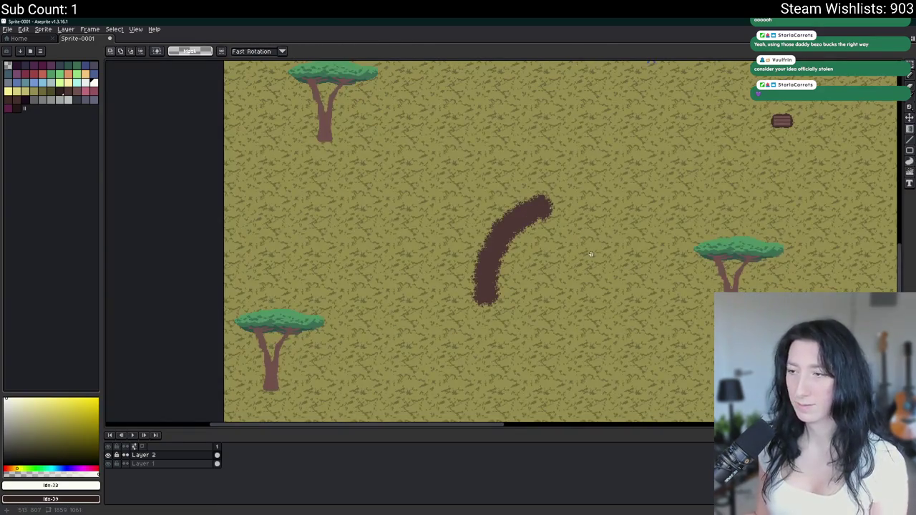
pyautogui.hscroll(1, 580, 255)
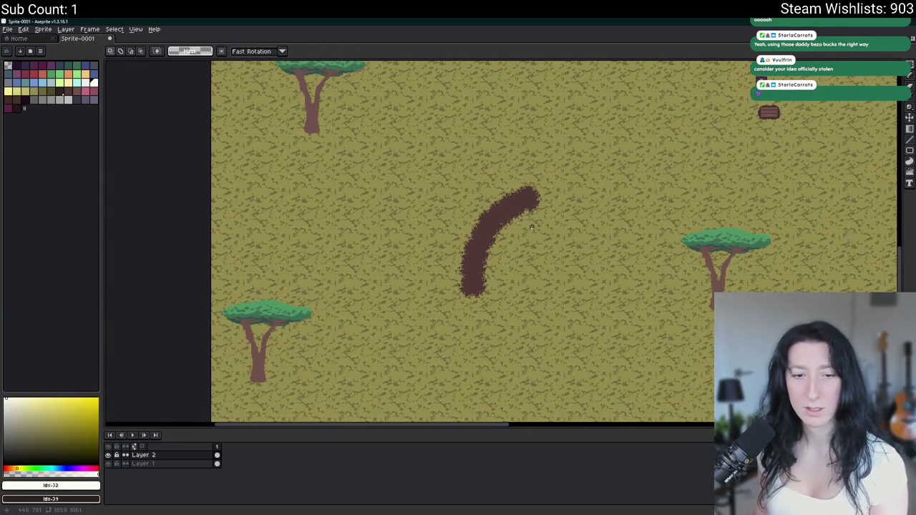
pyautogui.hscroll(1, 528, 225)
pyautogui.hotkey('ctrl', 'z')
pyautogui.hotkey('ctrl', 'z')
pyautogui.hotkey('ctrl', 'z')
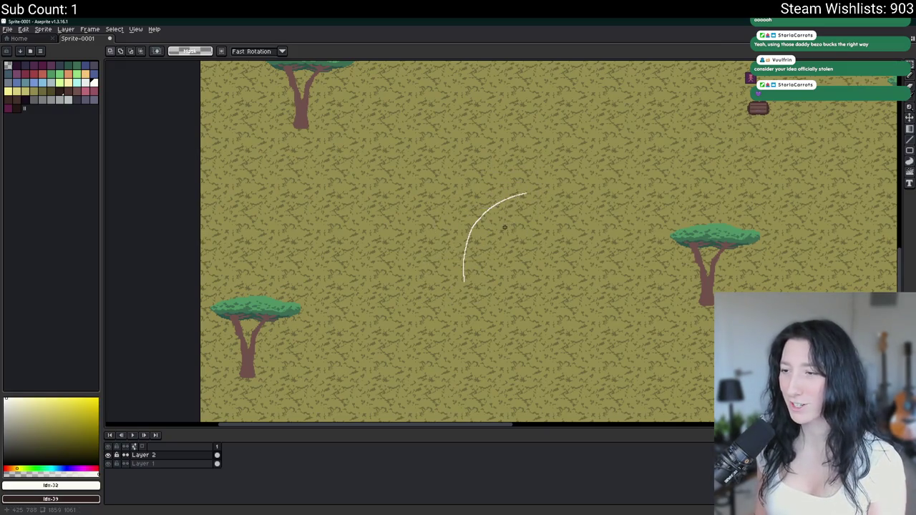
pyautogui.moveTo(541, 163); pyautogui.dragTo(389, 317)
pyautogui.hotkey('ctrl', 'z')
pyautogui.hotkey('ctrl', 'z')
pyautogui.scroll(-3, 577, 272)
pyautogui.scroll(4, 345, 285)
# Drag a copy of the brown blob to the right and sample its brown colour
pyautogui.scroll(-3, 410, 211)
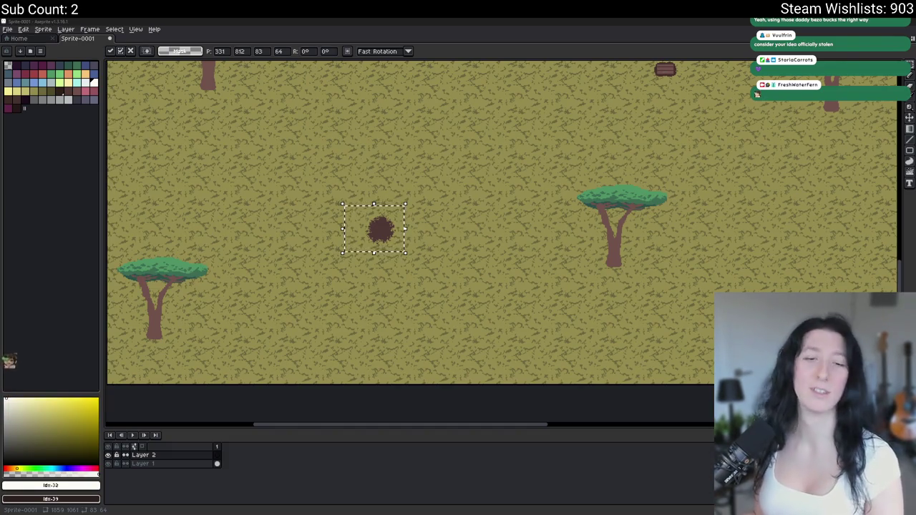
pyautogui.click(353, 236)
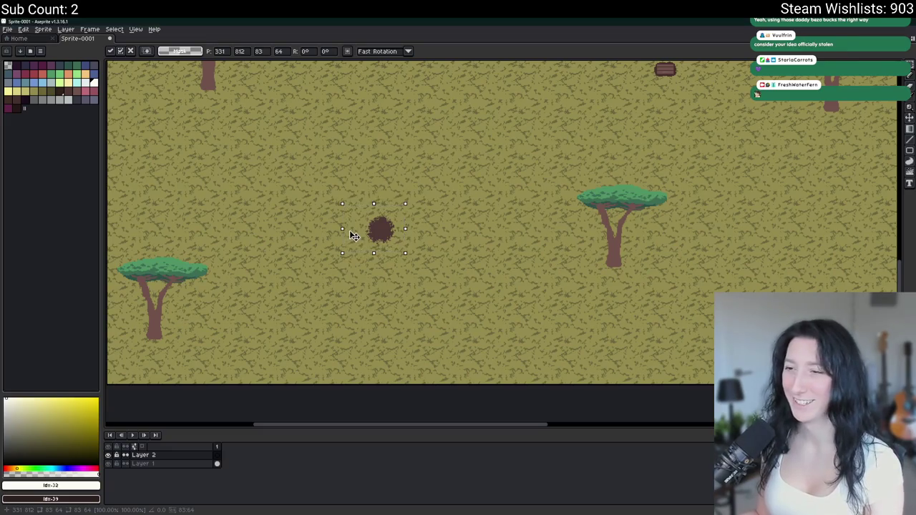
pyautogui.scroll(3, 352, 237)
pyautogui.moveTo(434, 236)
pyautogui.mouseDown()
pyautogui.moveTo(270, 266)
pyautogui.moveTo(480, 275)
pyautogui.moveTo(418, 258)
pyautogui.mouseUp()
pyautogui.click(517, 292)
pyautogui.keyDown('alt'); pyautogui.click(473, 270); pyautogui.keyUp('alt')
pyautogui.press('m')
pyautogui.moveTo(331, 195)
pyautogui.mouseDown()
pyautogui.moveTo(511, 344)
pyautogui.moveTo(604, 282)
pyautogui.mouseUp()
pyautogui.hotkey('ctrl', 'd')
# Repaint the right blob as a larger circle with a rough, dithered edge
pyautogui.press('b')
pyautogui.moveTo(663, 275); pyautogui.dragTo(564, 275)
pyautogui.moveTo(449, 308); pyautogui.dragTo(460, 255)
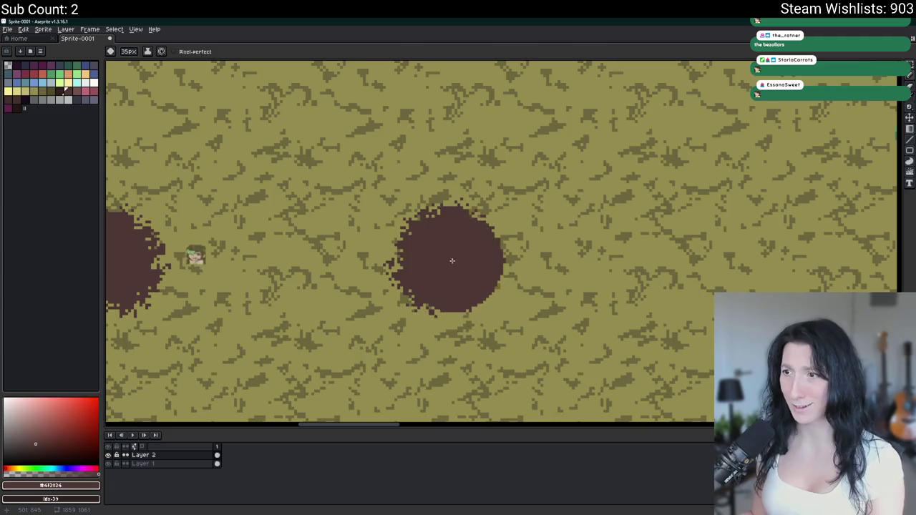
pyautogui.moveTo(460, 255)
pyautogui.mouseDown()
pyautogui.moveTo(446, 261)
pyautogui.moveTo(448, 242)
pyautogui.mouseUp()
pyautogui.hotkey('ctrl', 'z')
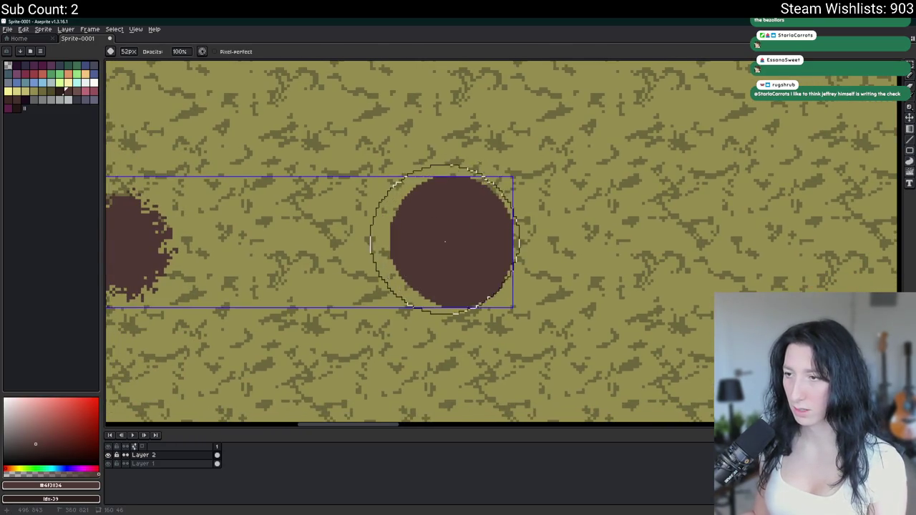
pyautogui.moveTo(464, 228); pyautogui.dragTo(459, 241)
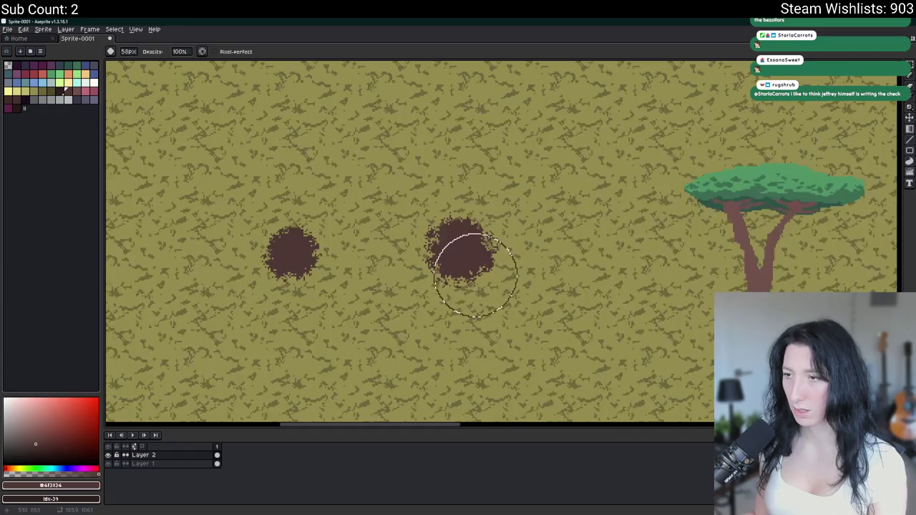
pyautogui.scroll(-2, 458, 247)
# Select the right blob and nudge its pieces into place, then deselect
pyautogui.press('m')
pyautogui.moveTo(393, 192); pyautogui.dragTo(528, 307)
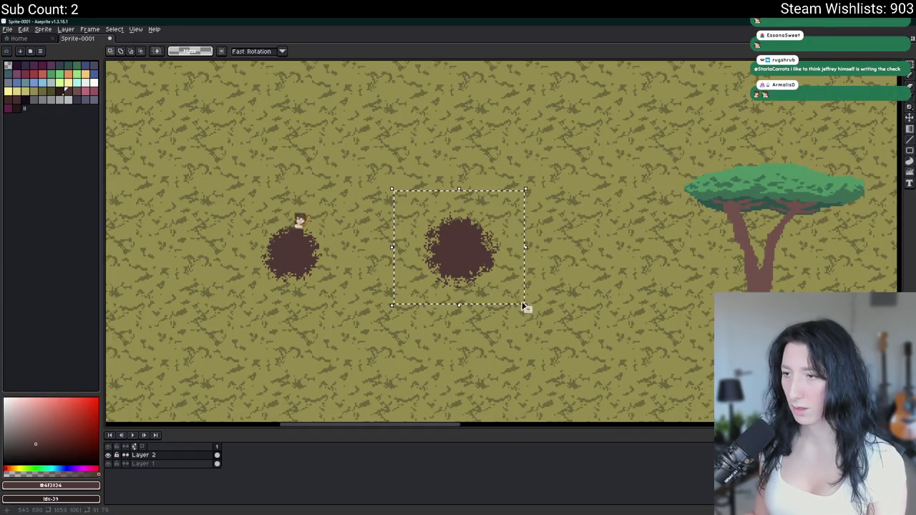
pyautogui.moveTo(478, 269)
pyautogui.mouseDown()
pyautogui.moveTo(503, 271)
pyautogui.moveTo(443, 244)
pyautogui.mouseUp()
pyautogui.moveTo(481, 300); pyautogui.dragTo(480, 256)
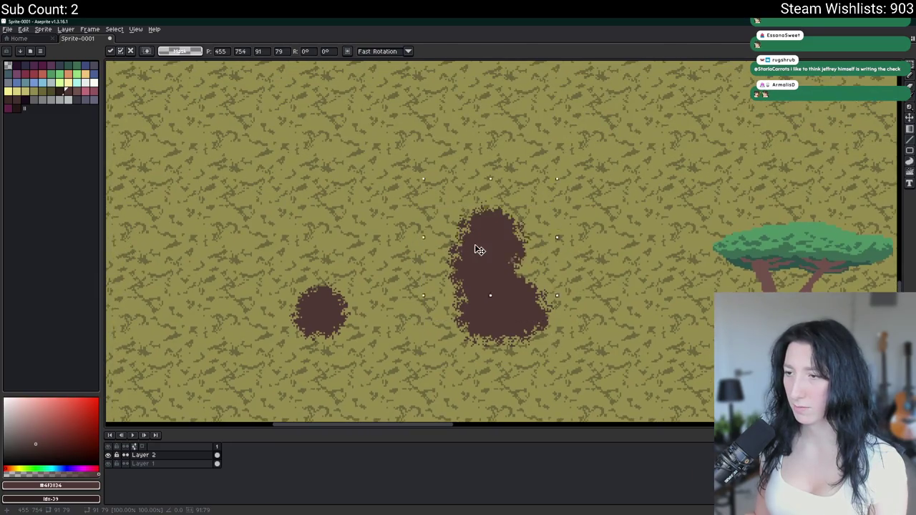
pyautogui.hotkey('ctrl', 'd')
pyautogui.scroll(-2, 611, 208)
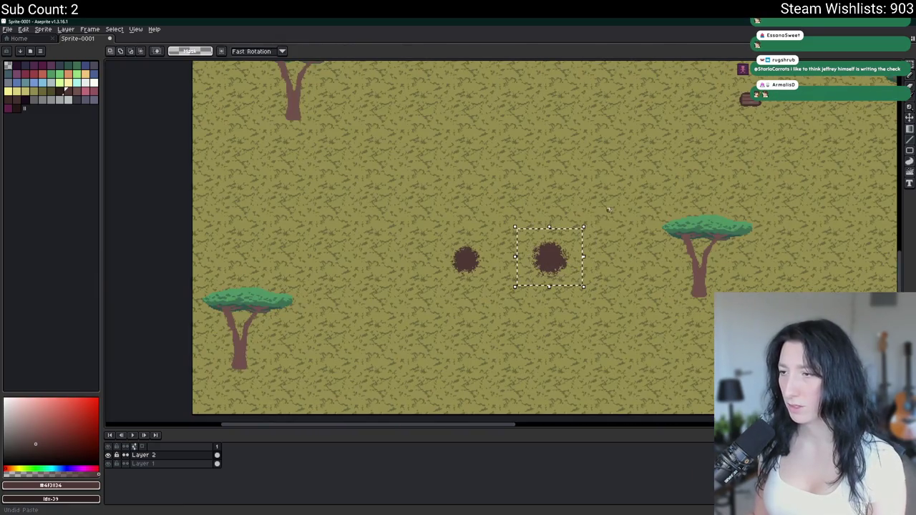
pyautogui.scroll(2, 609, 209)
pyautogui.scroll(1, 609, 208)
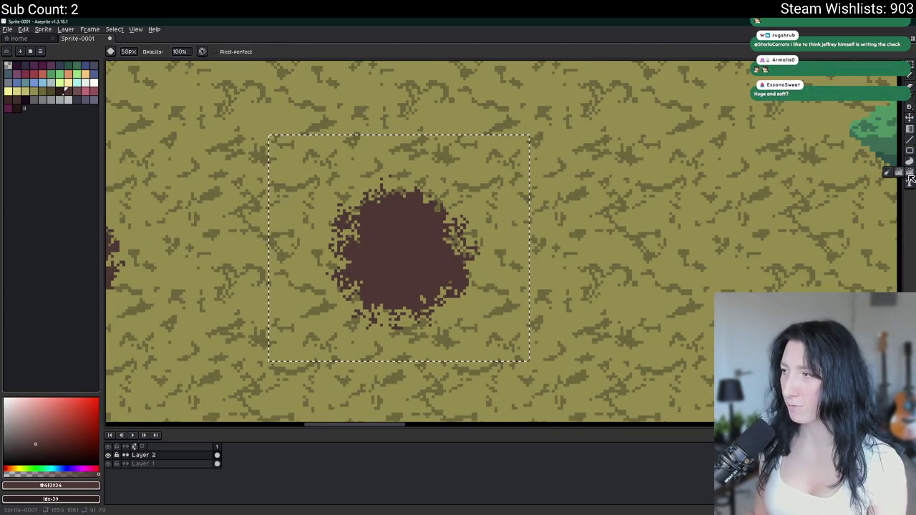
# Stamp a large round brown blob over the old one to clean up its ragged edges
pyautogui.press('b')
pyautogui.hotkey('ctrl', 'd')
pyautogui.click(428, 237)
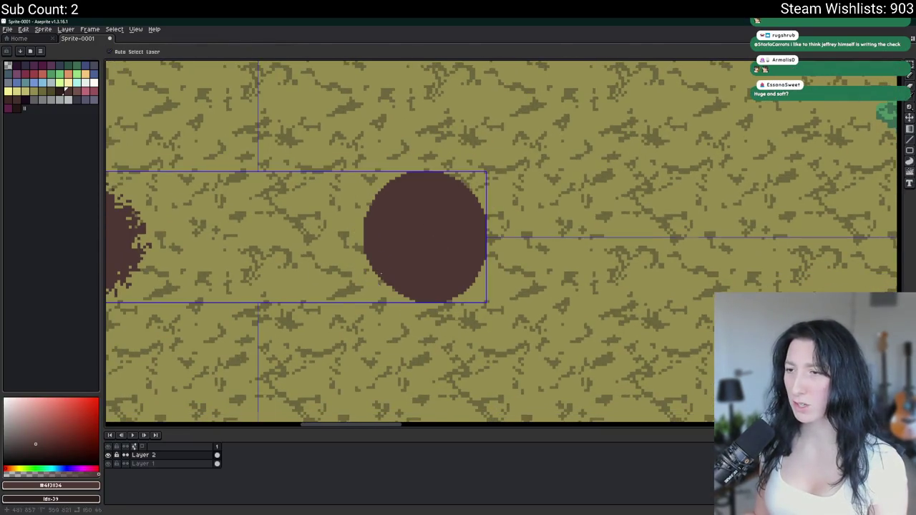
pyautogui.click(428, 236)
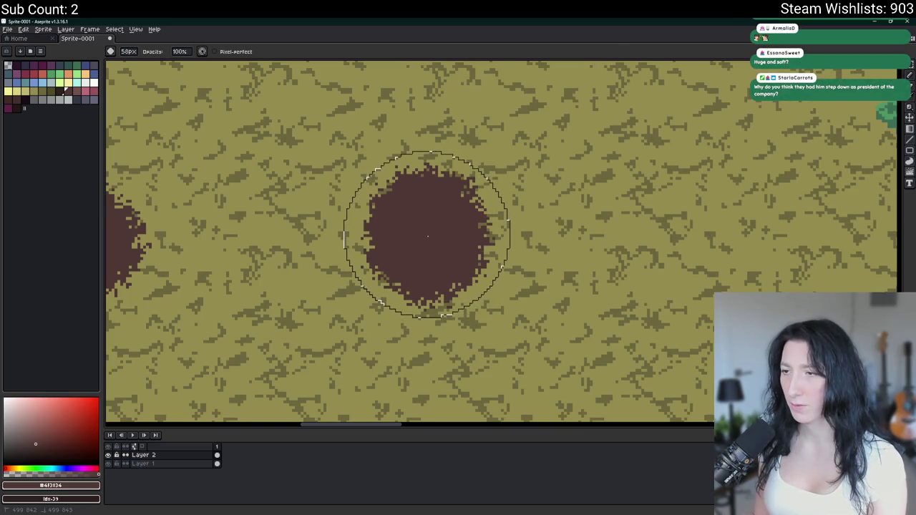
pyautogui.click(426, 236)
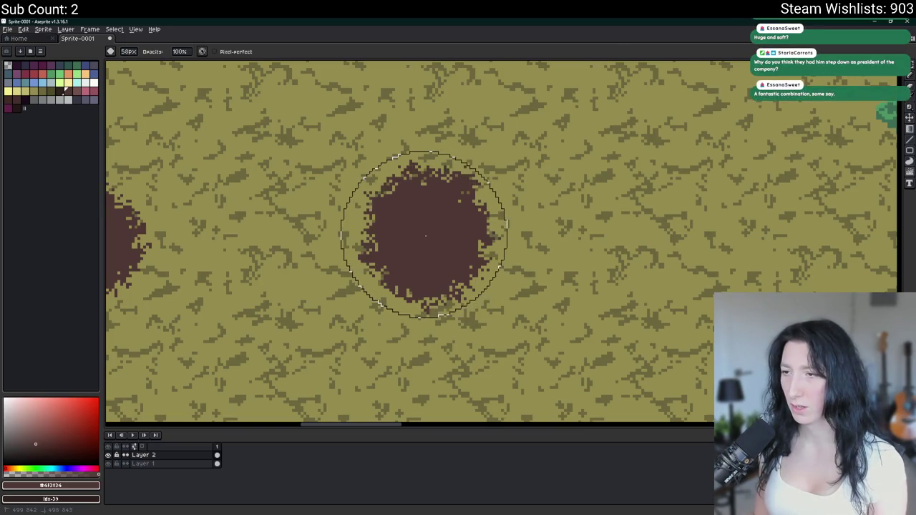
pyautogui.scroll(-1, 426, 236)
# Try stretching the middle blob into a tall oval, then undo it
pyautogui.press('m')
pyautogui.moveTo(344, 155); pyautogui.dragTo(527, 309)
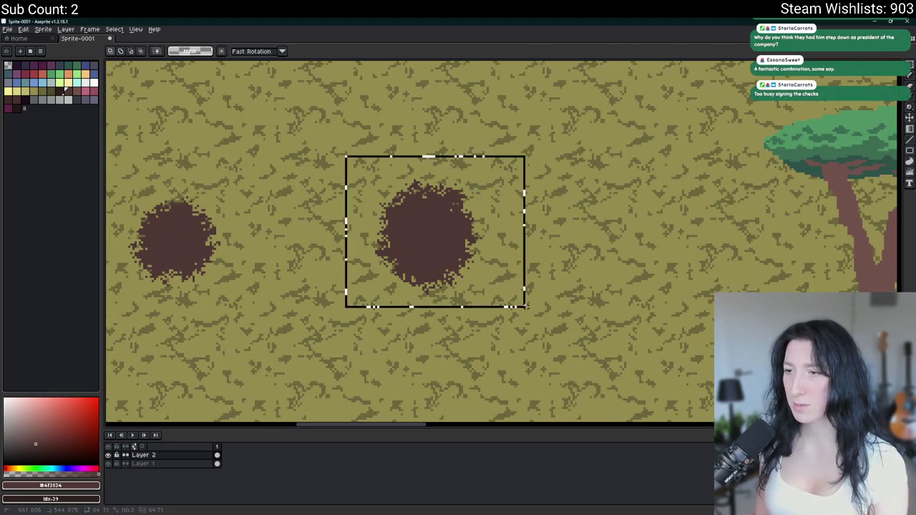
pyautogui.moveTo(459, 274)
pyautogui.mouseDown()
pyautogui.moveTo(456, 334)
pyautogui.moveTo(451, 242)
pyautogui.mouseUp()
pyautogui.scroll(-3, 562, 219)
pyautogui.hotkey('ctrl', 'z')
pyautogui.scroll(3, 519, 222)
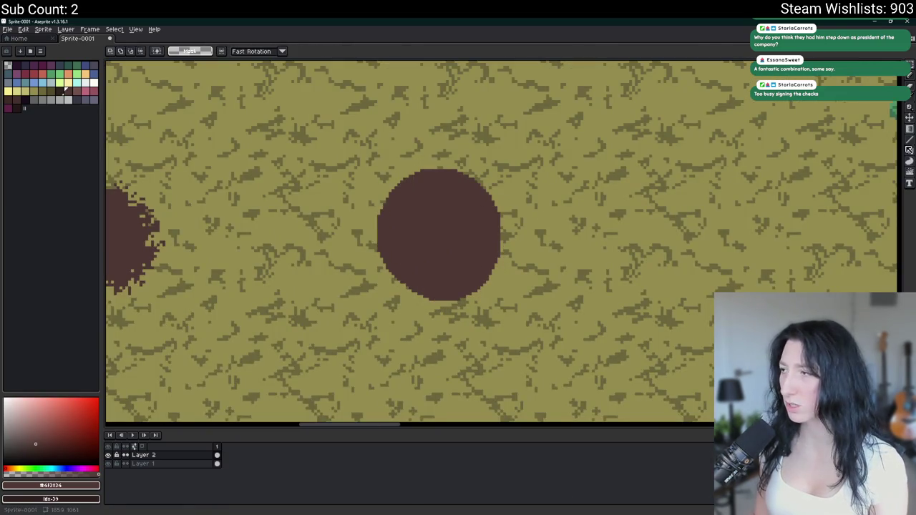
# Speckle and fill the brown circle's edges with a spray brush, then undo those strokes
pyautogui.click(903, 146)
pyautogui.moveTo(440, 225); pyautogui.dragTo(435, 235)
pyautogui.scroll(-2, 435, 235)
pyautogui.scroll(2, 433, 233)
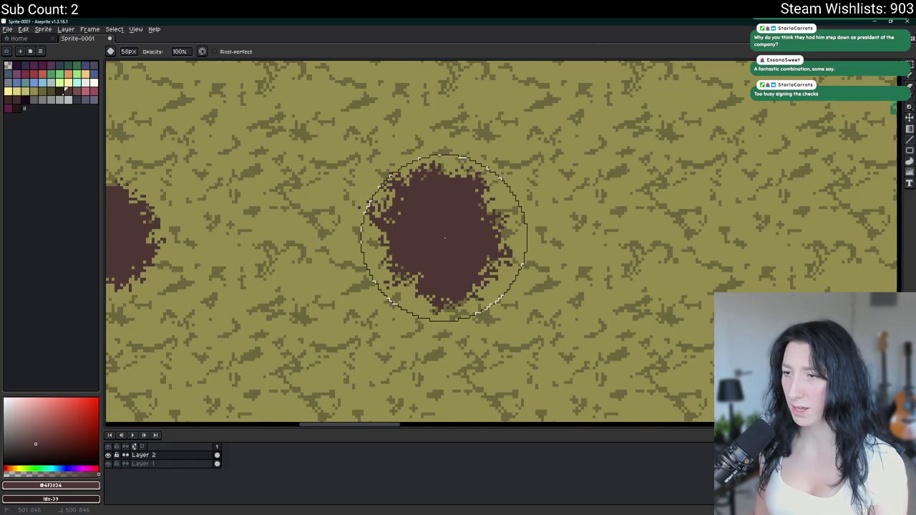
pyautogui.scroll(-2, 460, 262)
pyautogui.scroll(2, 430, 235)
pyautogui.scroll(-5, 383, 240)
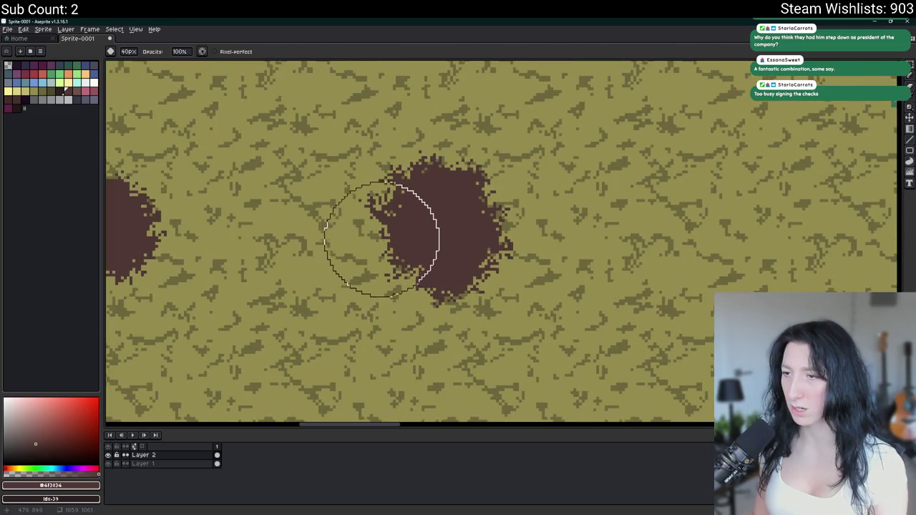
pyautogui.moveTo(386, 239); pyautogui.dragTo(398, 250)
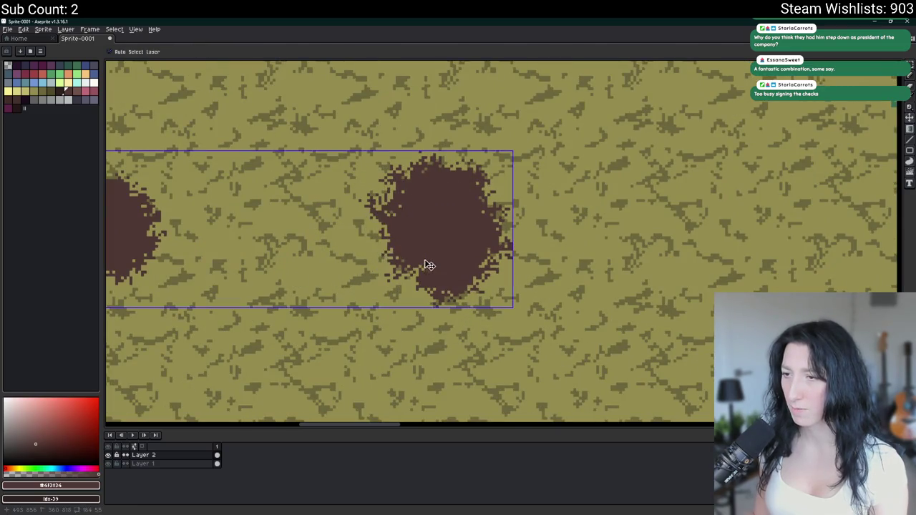
pyautogui.scroll(-2, 503, 219)
pyautogui.hotkey('ctrl', 'z')
pyautogui.scroll(2, 547, 282)
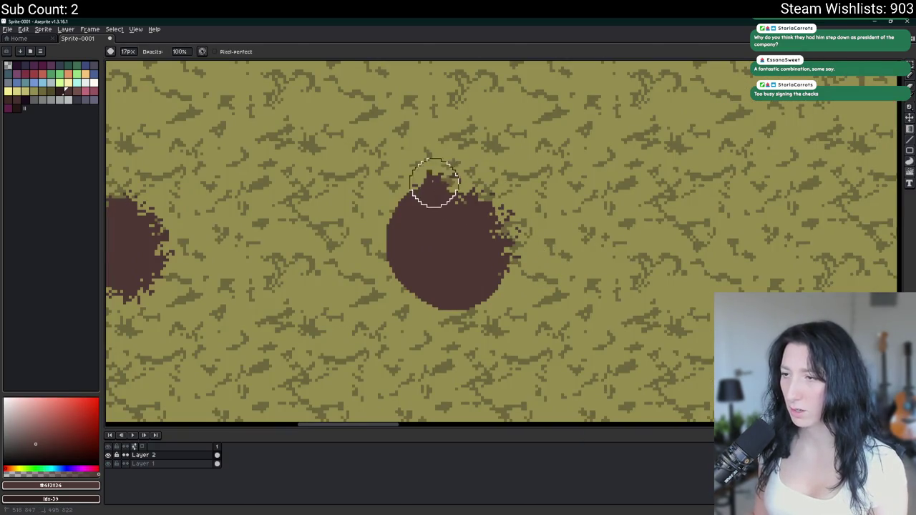
pyautogui.scroll(-1, 519, 299)
pyautogui.scroll(-1, 530, 305)
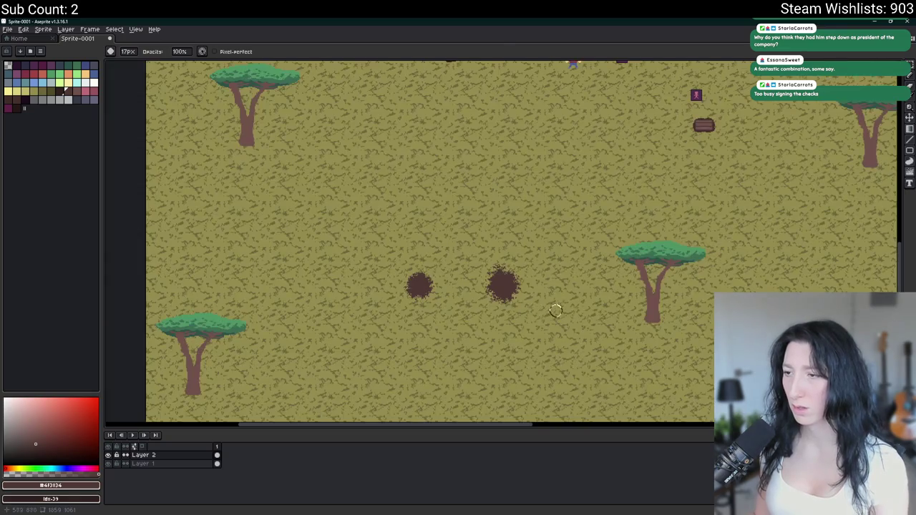
# Select the right blob and undo the last jumble stroke on the circle
pyautogui.press('m')
pyautogui.scroll(3, 429, 250)
pyautogui.moveTo(307, 116); pyautogui.dragTo(526, 333)
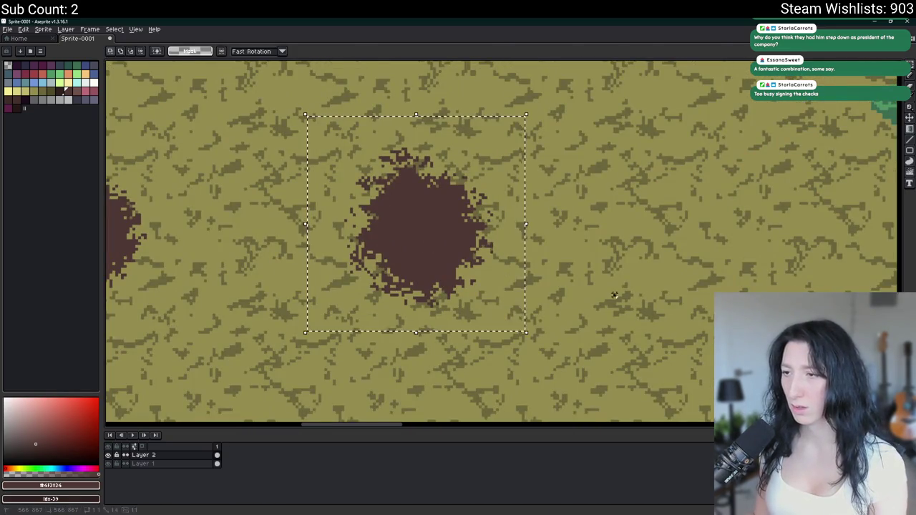
pyautogui.scroll(-1, 614, 294)
pyautogui.scroll(1, 532, 332)
pyautogui.scroll(1, 532, 332)
pyautogui.hotkey('ctrl', 'z')
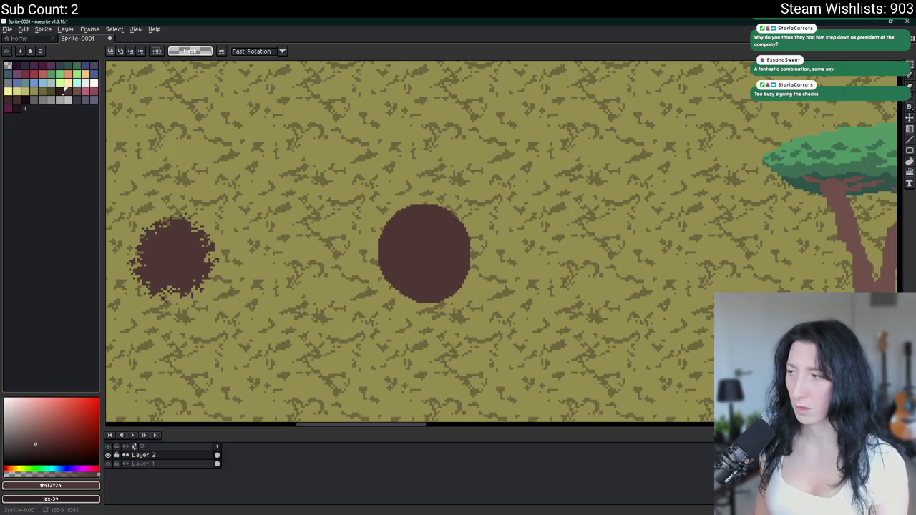
# With the Jumble tool, scatter the brown circle's edges into ragged pixels
pyautogui.click(908, 162)
pyautogui.scroll(5, 418, 263)
pyautogui.click(901, 176)
pyautogui.scroll(3, 426, 254)
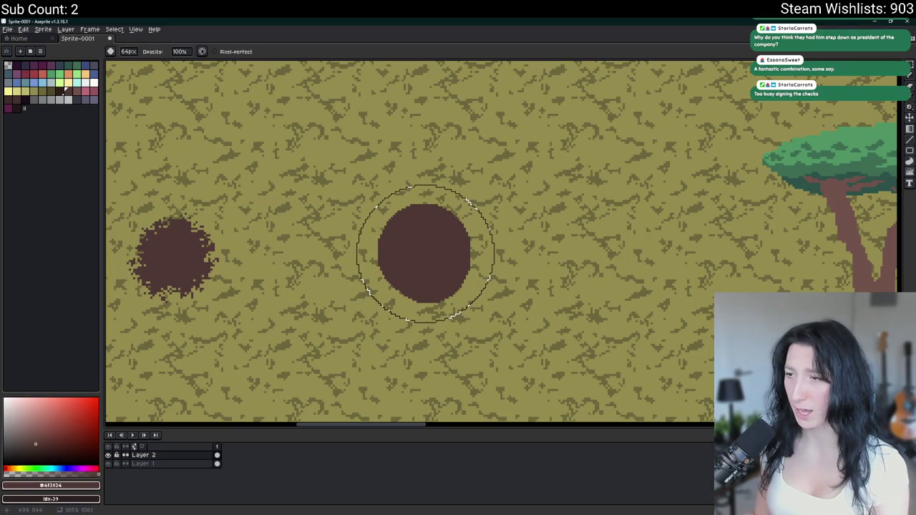
pyautogui.moveTo(425, 255); pyautogui.dragTo(425, 254)
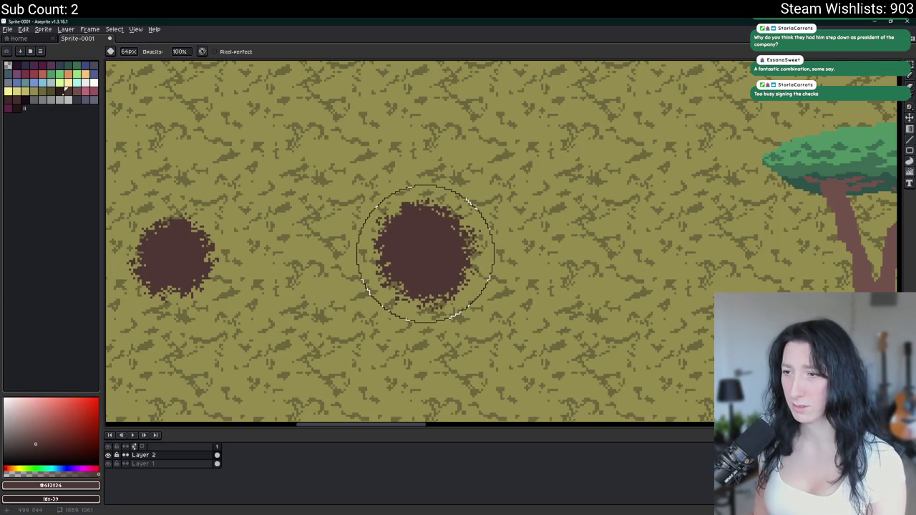
pyautogui.scroll(-3, 425, 255)
pyautogui.scroll(3, 425, 251)
# Marquee the right blob, deselect it, and return to the pixel-scattering tool
pyautogui.press('m')
pyautogui.moveTo(341, 191); pyautogui.dragTo(512, 354)
pyautogui.scroll(2, 429, 264)
pyautogui.hotkey('ctrl', 'd')
pyautogui.press('r')
pyautogui.click(900, 172)
pyautogui.press('-')
pyautogui.press('-')
pyautogui.press('-')
pyautogui.press('-')
pyautogui.press('-')
pyautogui.press('-')
pyautogui.scroll(3, 423, 221)
pyautogui.scroll(2, 419, 220)
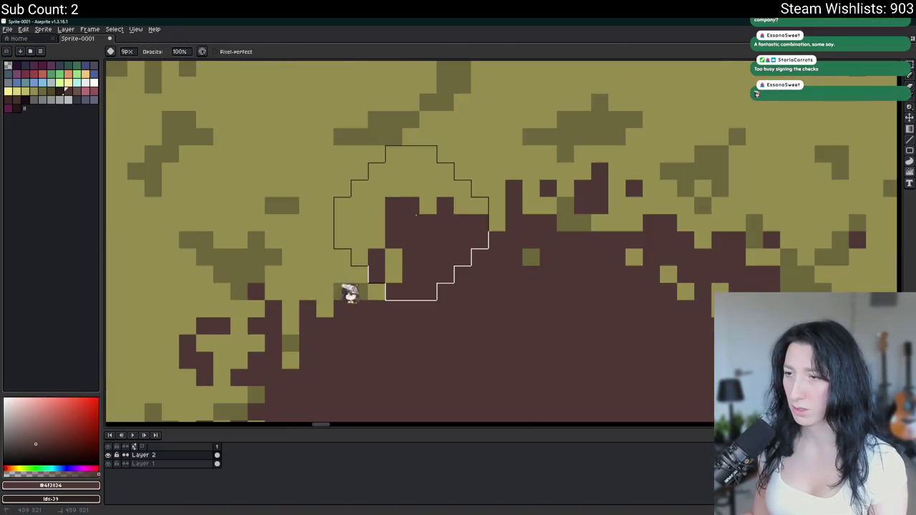
pyautogui.press('+')
pyautogui.press('+')
pyautogui.scroll(-4, 408, 228)
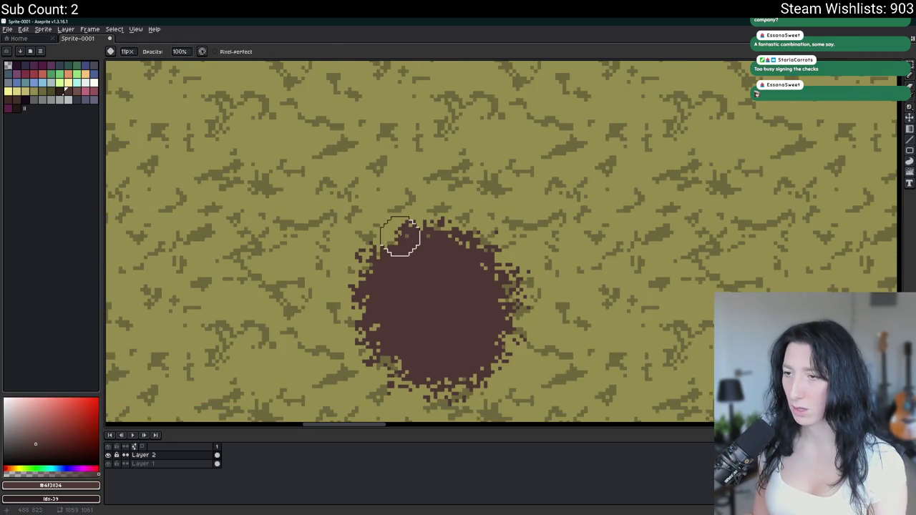
pyautogui.press('b')
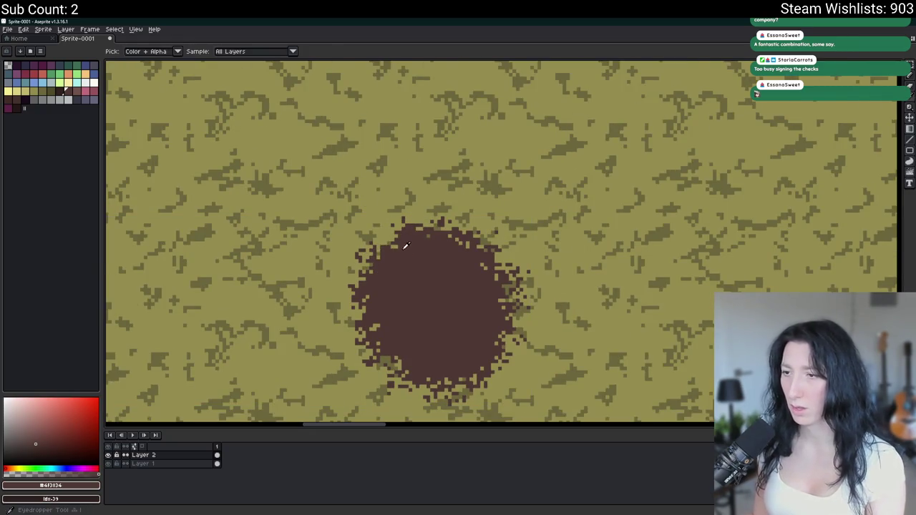
pyautogui.press('-')
pyautogui.press('-')
pyautogui.press('-')
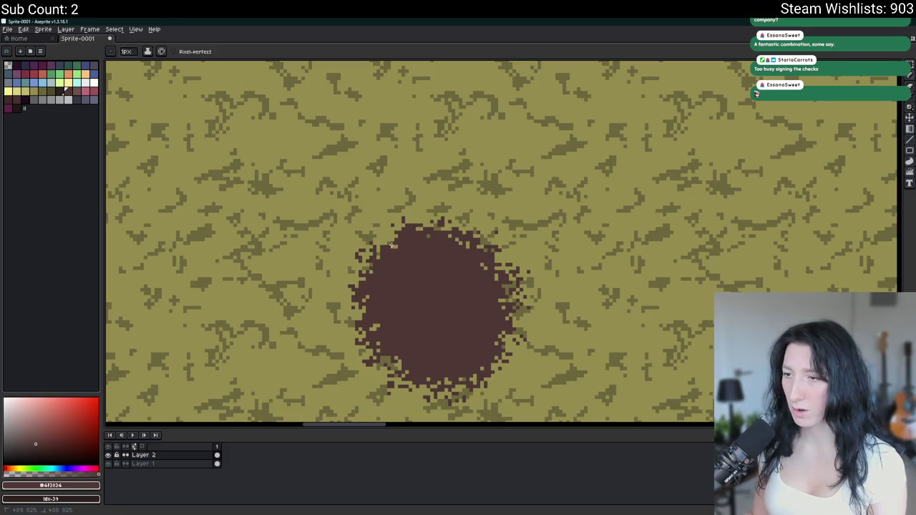
pyautogui.scroll(2, 395, 245)
pyautogui.scroll(-5, 381, 242)
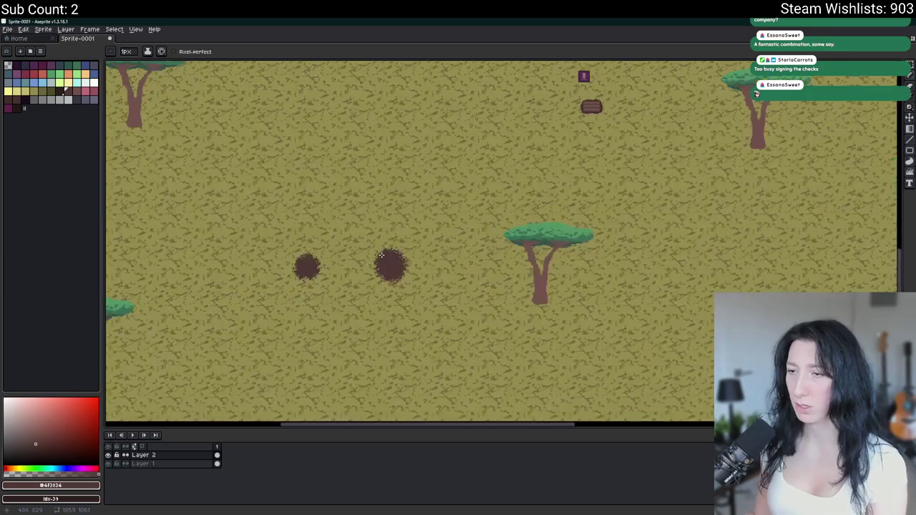
pyautogui.scroll(3, 378, 238)
pyautogui.scroll(1, 374, 233)
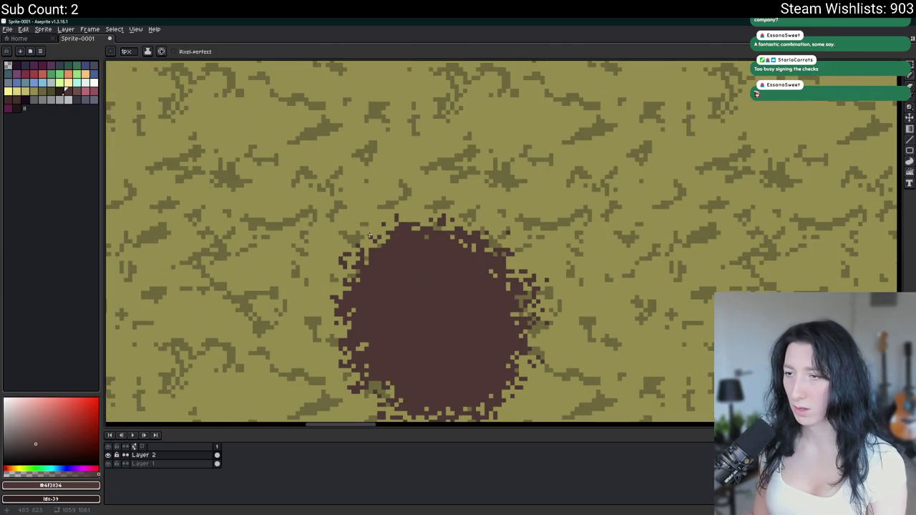
pyautogui.press('m')
pyautogui.scroll(-1, 368, 253)
pyautogui.moveTo(329, 188); pyautogui.dragTo(455, 391)
pyautogui.scroll(-1, 456, 391)
pyautogui.scroll(1, 505, 368)
pyautogui.moveTo(413, 286); pyautogui.dragTo(516, 270)
pyautogui.scroll(-2, 615, 257)
pyautogui.scroll(-2, 615, 258)
pyautogui.hotkey('ctrl', 'z')
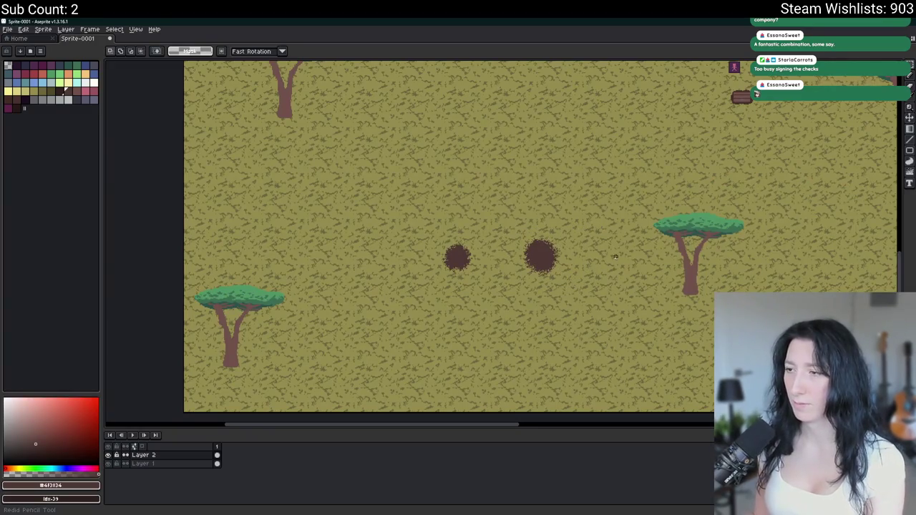
pyautogui.hotkey('ctrl', 'z')
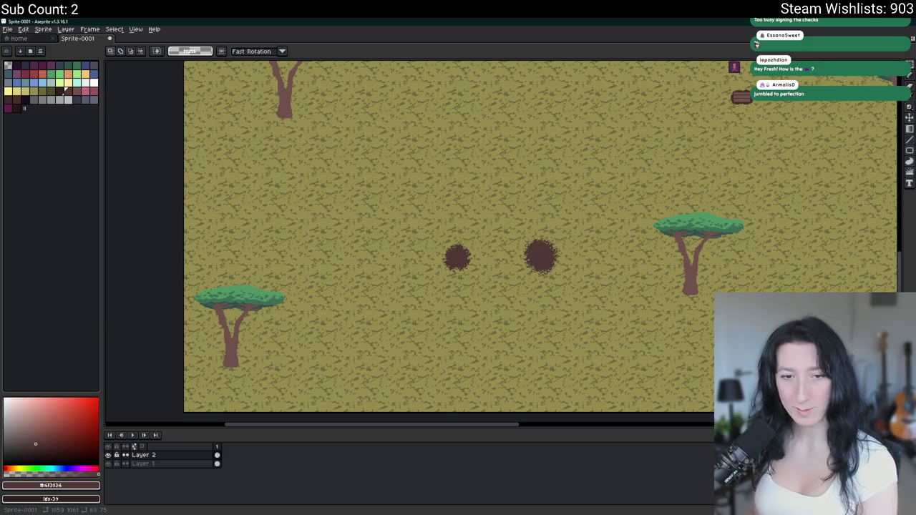
pyautogui.hscroll(3, 497, 383)
pyautogui.scroll(-1, 498, 383)
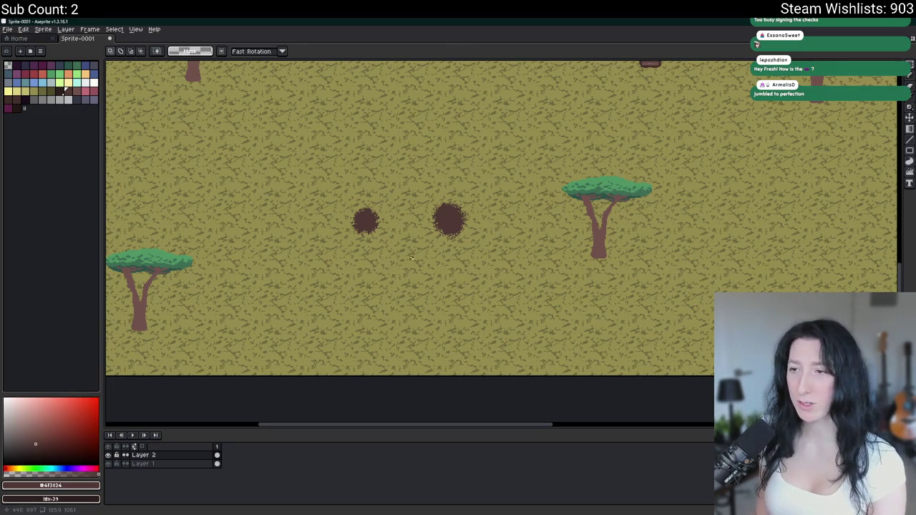
pyautogui.scroll(4, 409, 263)
pyautogui.scroll(1, 302, 140)
# Marquee the left dirt patch and crop and trim the sprite to it
pyautogui.moveTo(311, 143); pyautogui.dragTo(497, 304)
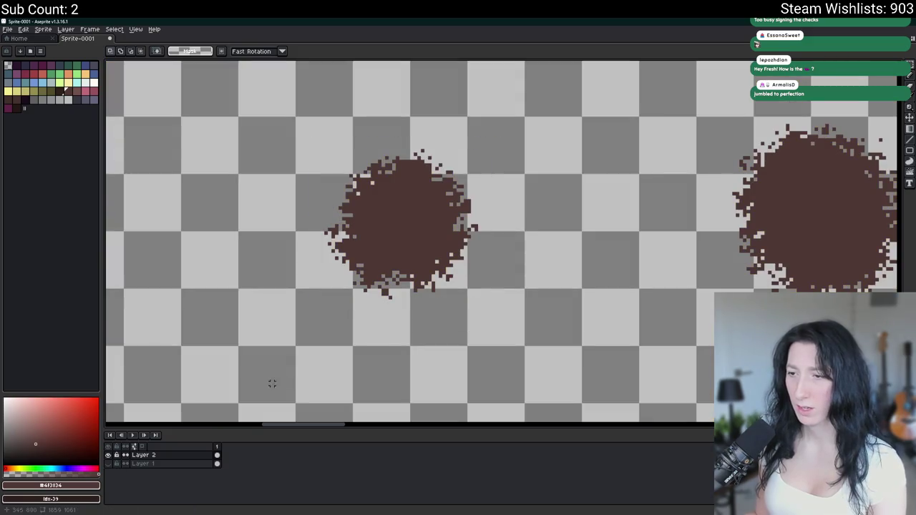
pyautogui.moveTo(309, 322); pyautogui.dragTo(498, 130)
pyautogui.click(43, 29)
pyautogui.click(47, 94)
pyautogui.click(43, 29)
pyautogui.click(69, 108)
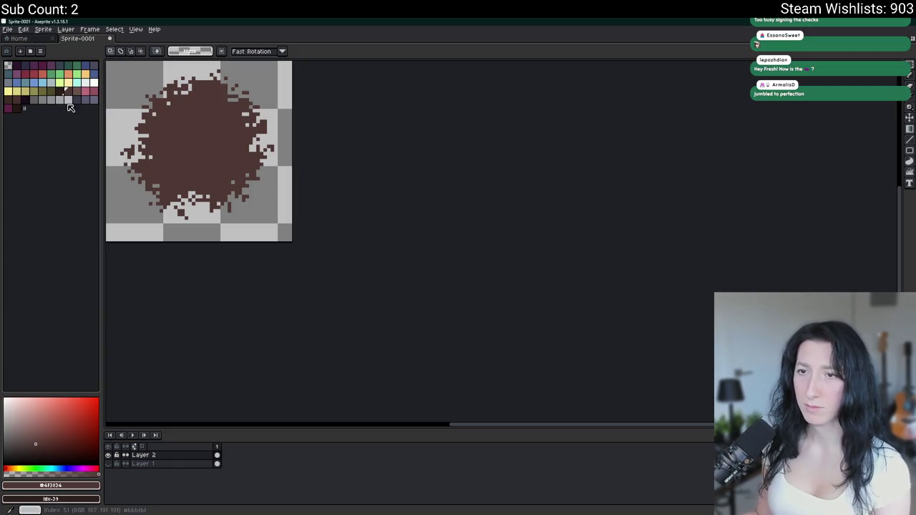
pyautogui.click(43, 29)
pyautogui.click(58, 82)
# Export the cropped patch as a PNG into Documents/GitHub/UnknownSpaces/Art
pyautogui.hotkey('ctrl', 'alt', 'shift', 's')
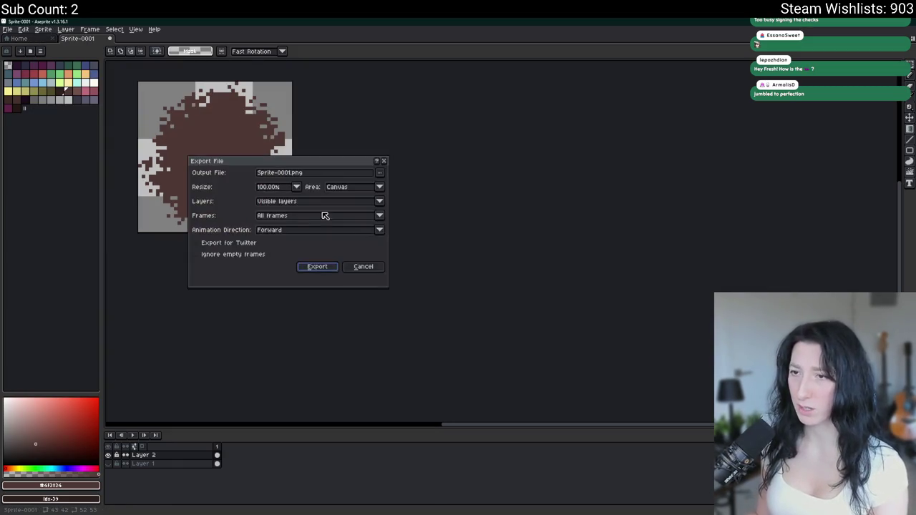
pyautogui.click(380, 173)
pyautogui.click(398, 187)
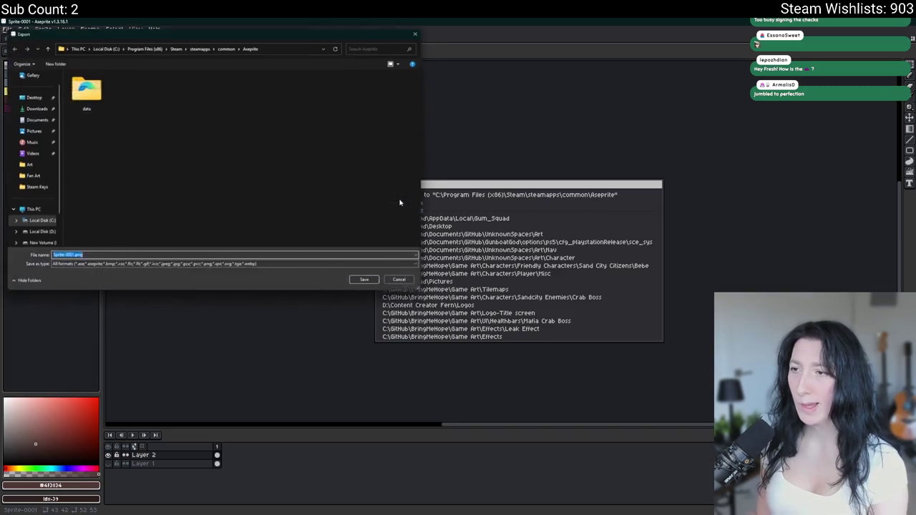
pyautogui.click(31, 120)
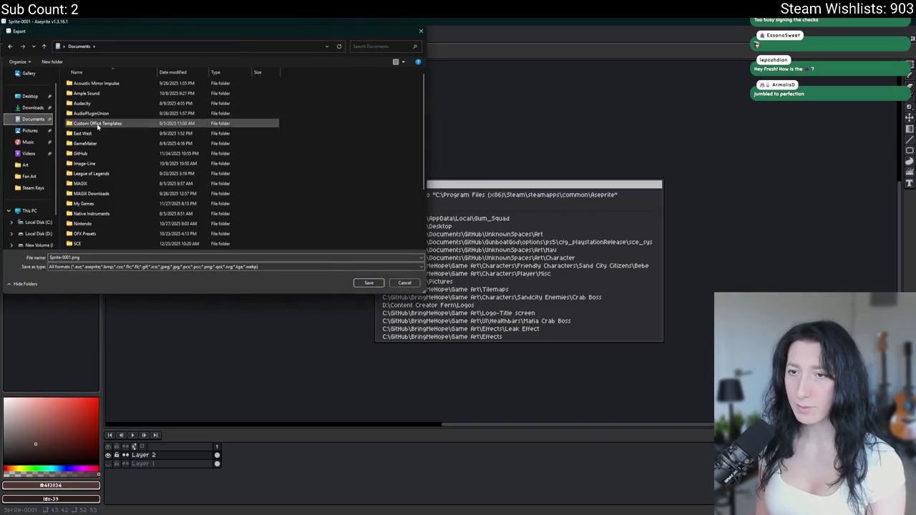
pyautogui.doubleClick(86, 154)
pyautogui.doubleClick(100, 115)
pyautogui.doubleClick(90, 94)
pyautogui.click(72, 257)
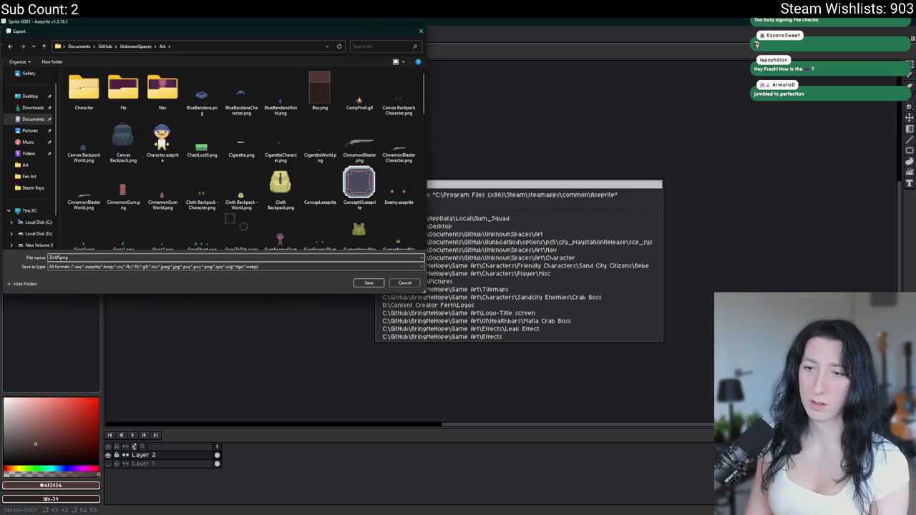
pyautogui.press('Return')
pyautogui.press('Return')
pyautogui.scroll(1, 258, 254)
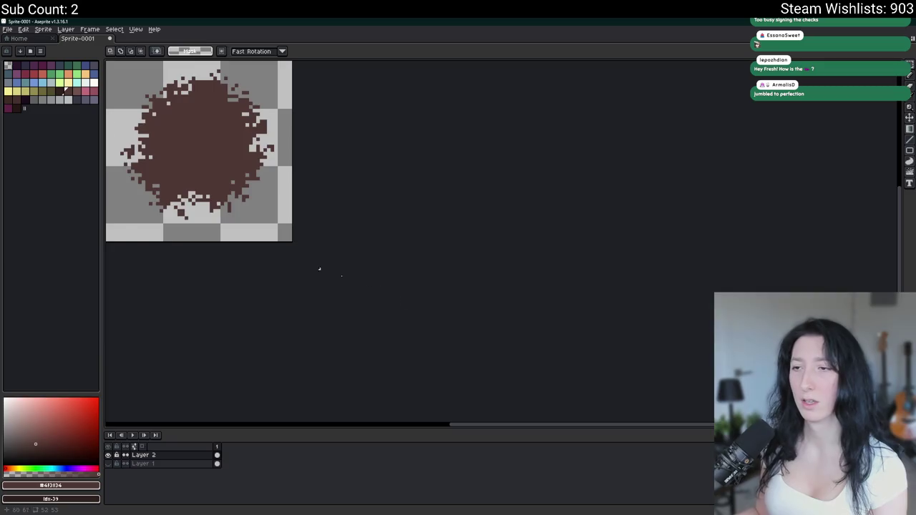
pyautogui.scroll(3, 424, 296)
pyautogui.scroll(-2, 424, 296)
# Marquee the larger dirt patch and crop and trim the sprite to it
pyautogui.scroll(-2, 437, 159)
pyautogui.scroll(1, 468, 377)
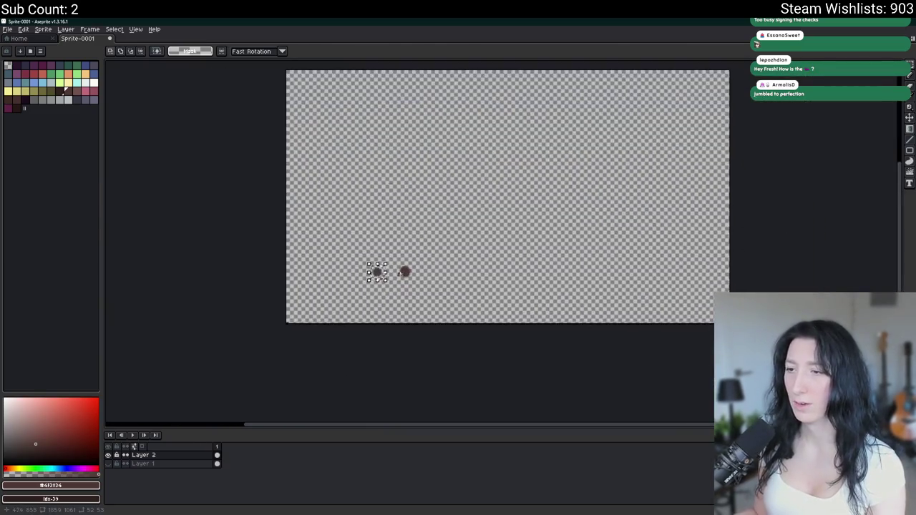
pyautogui.scroll(3, 374, 270)
pyautogui.moveTo(532, 328); pyautogui.dragTo(343, 111)
pyautogui.click(44, 28)
pyautogui.click(47, 95)
pyautogui.click(44, 28)
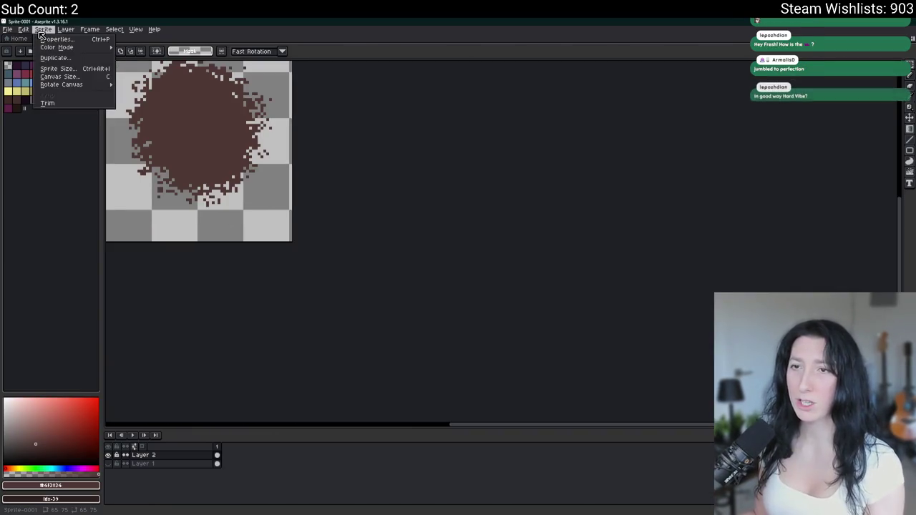
pyautogui.click(51, 103)
# Export the larger patch as a PNG and undo back to the full-size sprite
pyautogui.hotkey('ctrl', 'alt', 'shift', 's')
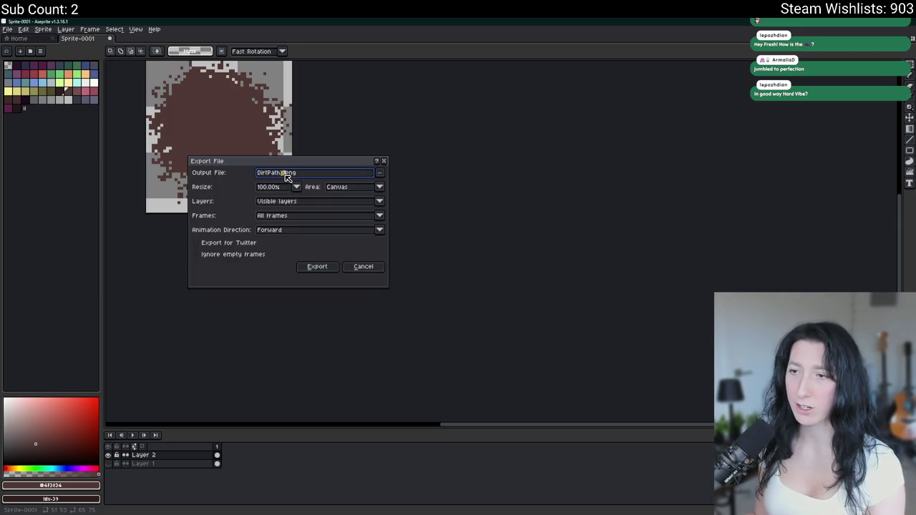
pyautogui.click(317, 266)
pyautogui.hotkey('ctrl', 'z')
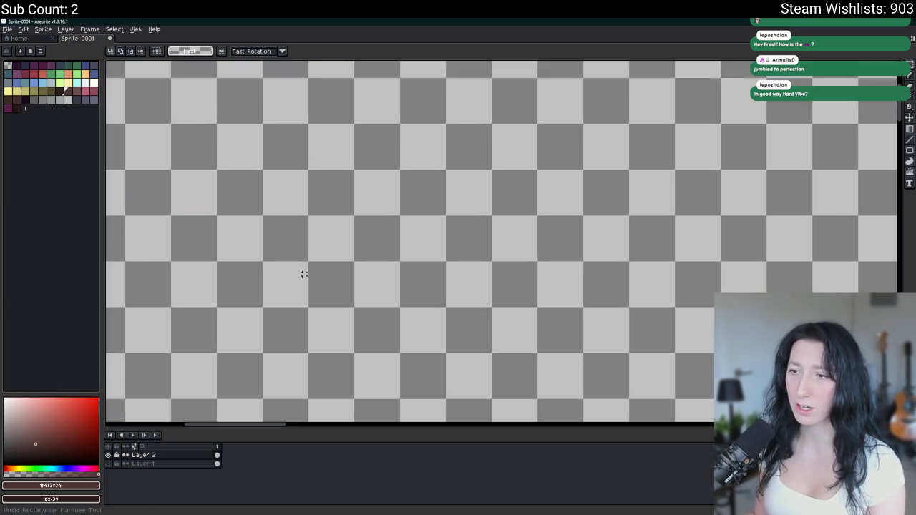
pyautogui.hotkey('ctrl', 'z')
pyautogui.hotkey('ctrl', 'z')
# Show the savanna background layer again and switch back to GameMaker
pyautogui.scroll(5, 329, 186)
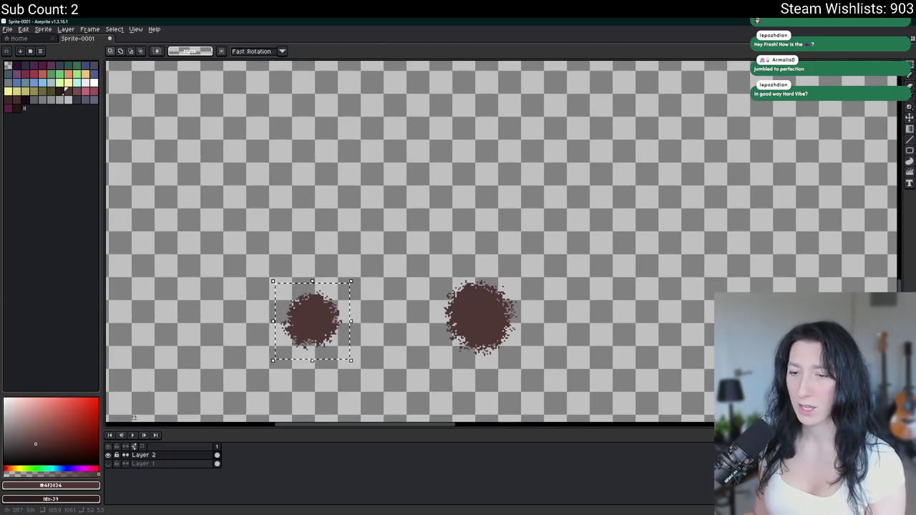
pyautogui.click(109, 464)
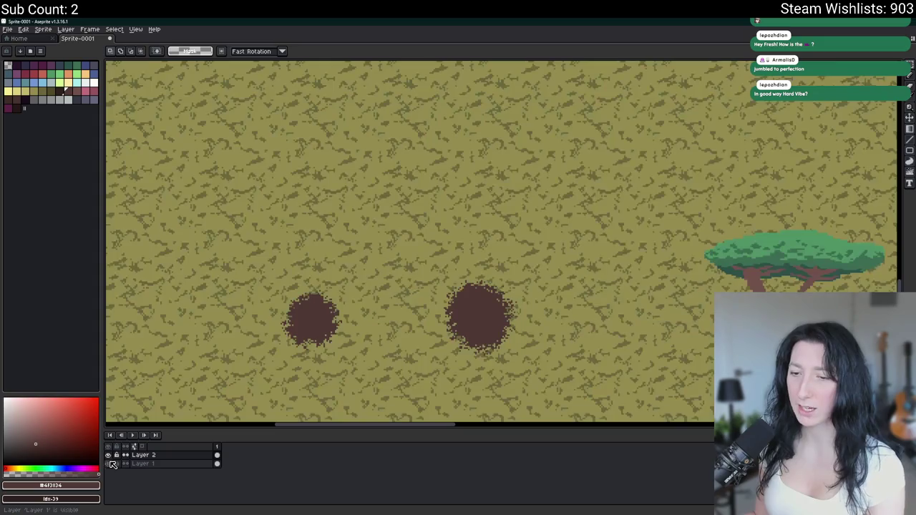
pyautogui.scroll(-1, 269, 281)
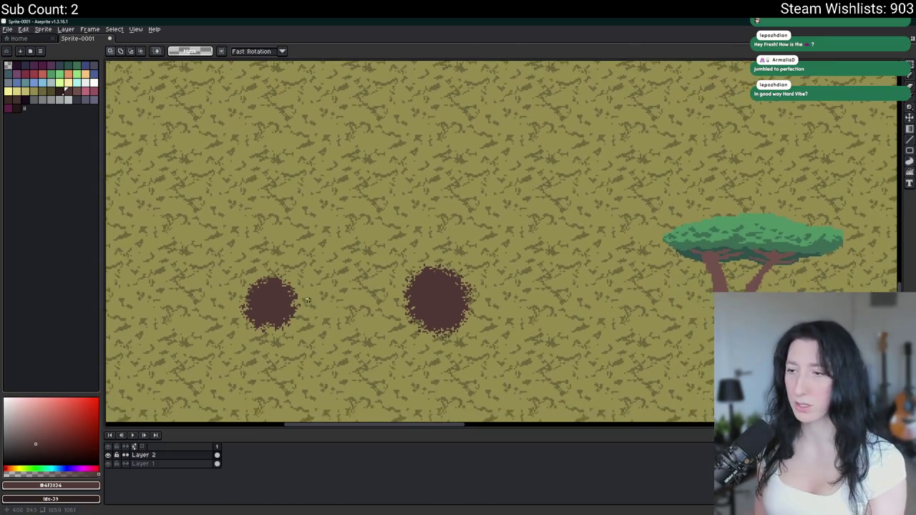
pyautogui.scroll(-1, 269, 281)
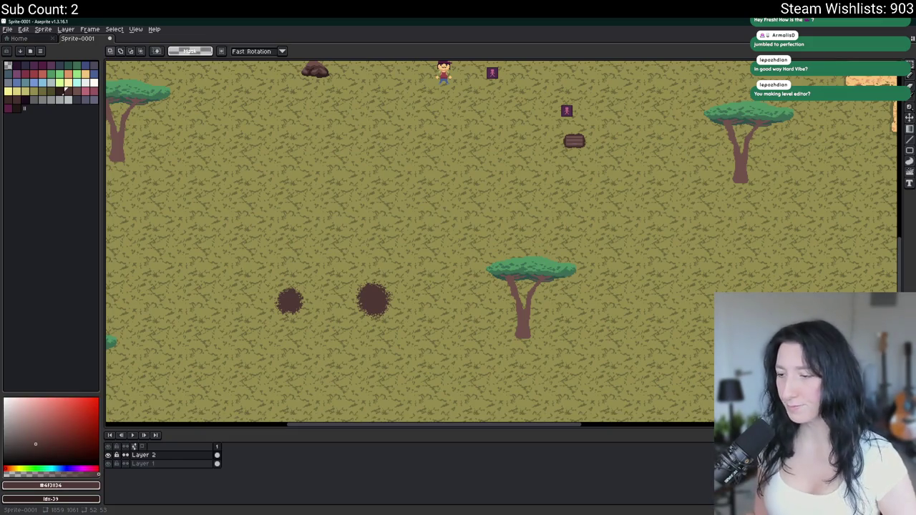
pyautogui.hotkey('alt', 'Tab')
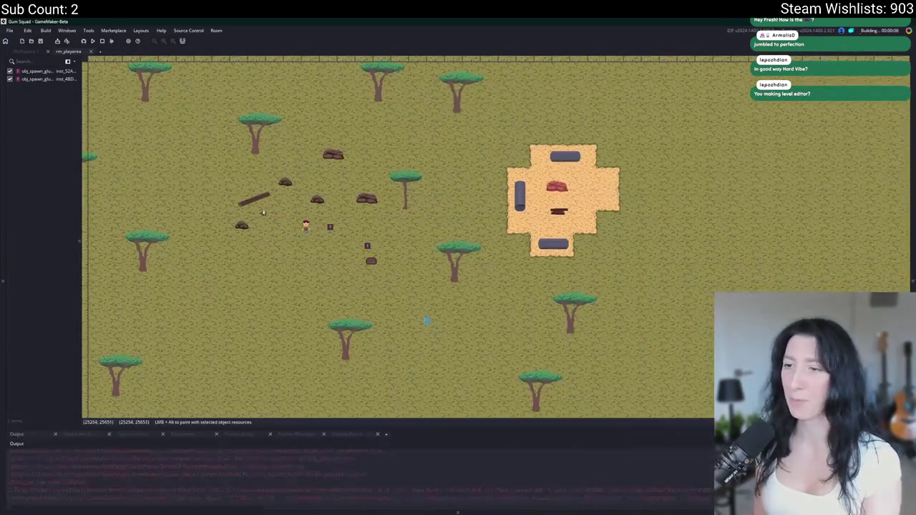
# Stop the game, select the Grass layer in the room's Layers panel, and rerun with F5
pyautogui.click(105, 42)
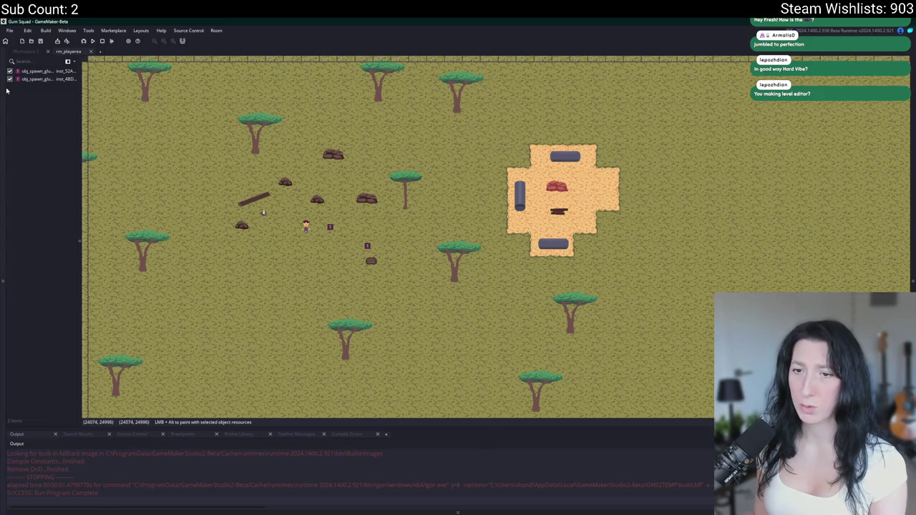
pyautogui.click(6, 90)
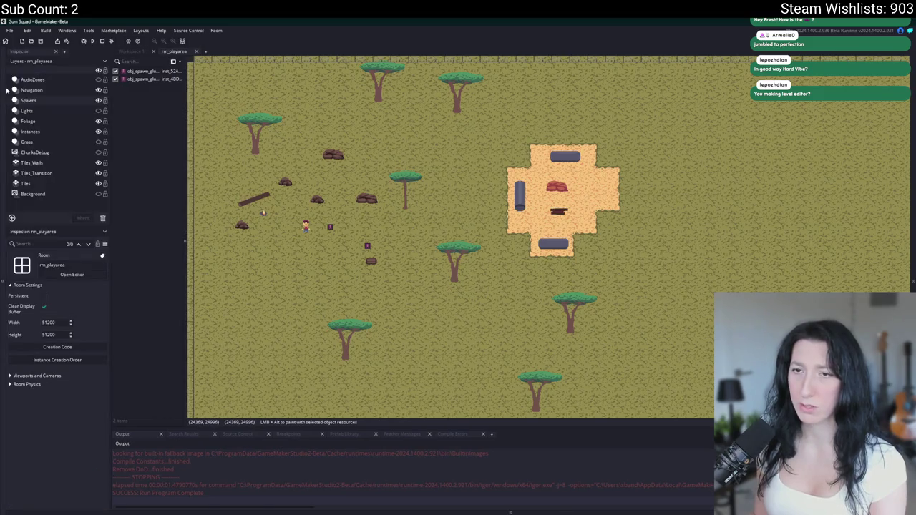
pyautogui.click(101, 142)
pyautogui.press('F5')
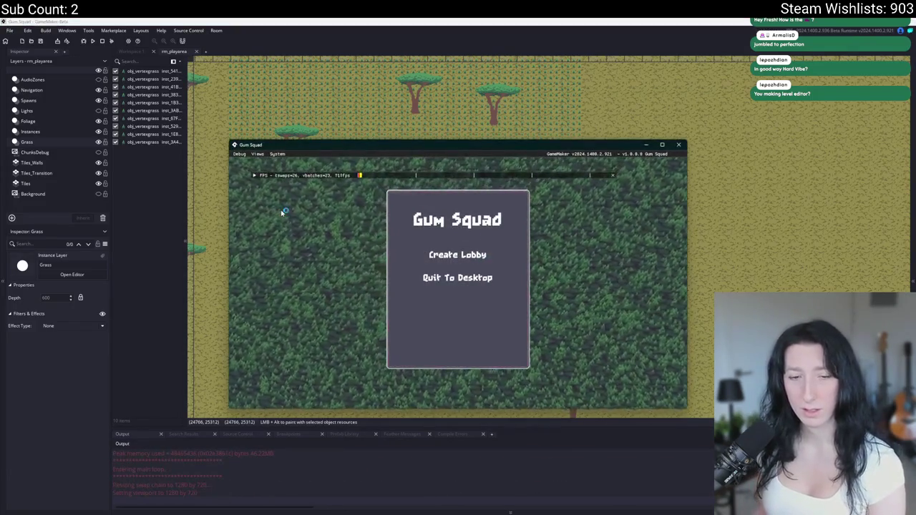
# Create a lobby and walk the player around the field, swinging at an enemy
pyautogui.click(487, 255)
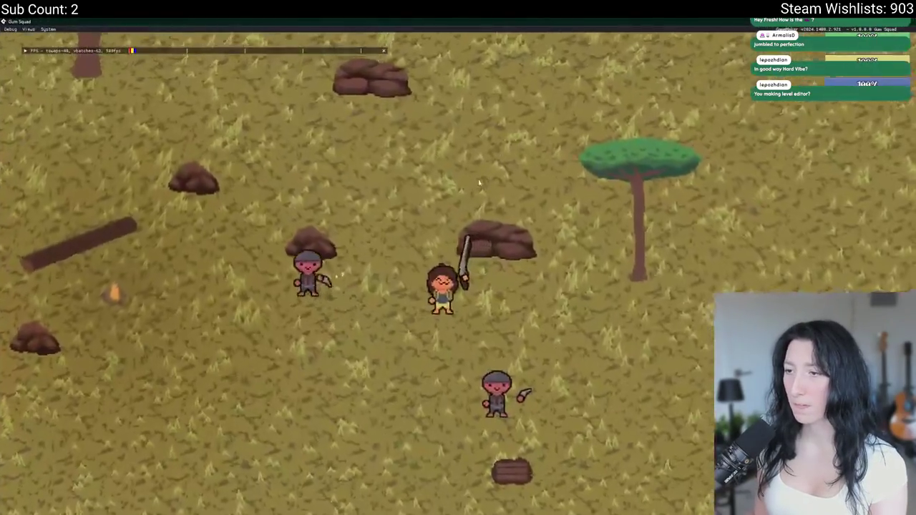
pyautogui.press('a')
pyautogui.click(336, 280)
pyautogui.press('d')
pyautogui.press('s')
pyautogui.press('w')
pyautogui.press('d')
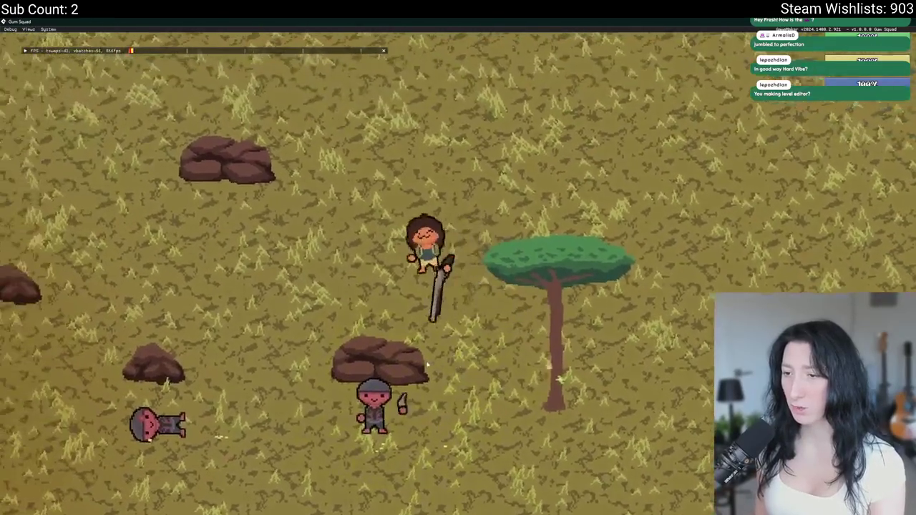
pyautogui.press('a')
# Equip the assault rifle in place of the pistol and put on the hat
pyautogui.press('Tab')
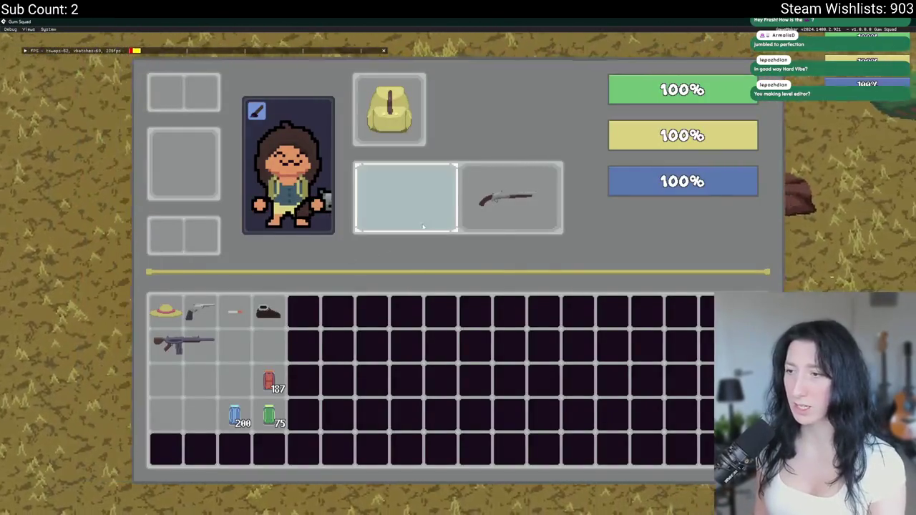
pyautogui.moveTo(510, 198); pyautogui.dragTo(401, 196)
pyautogui.press('Tab')
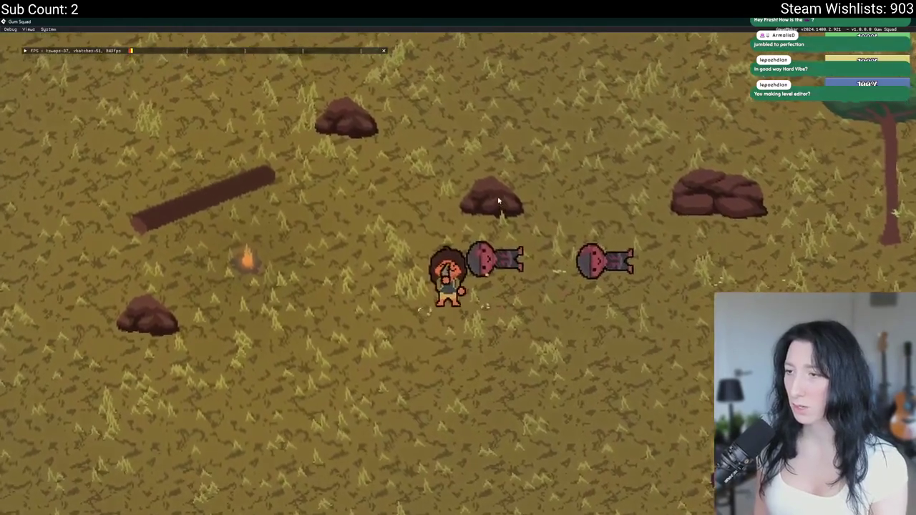
pyautogui.press('d')
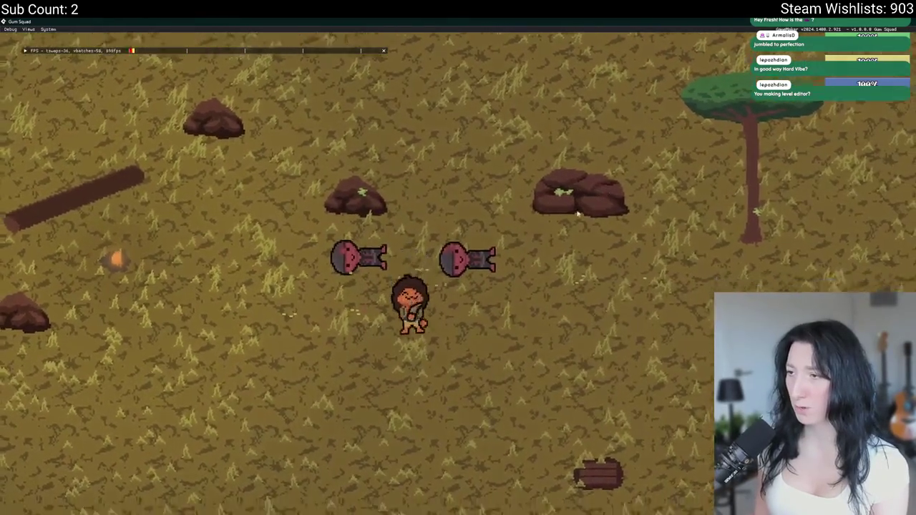
pyautogui.press('Tab')
pyautogui.moveTo(401, 197); pyautogui.dragTo(199, 309)
pyautogui.moveTo(183, 344); pyautogui.dragTo(262, 230)
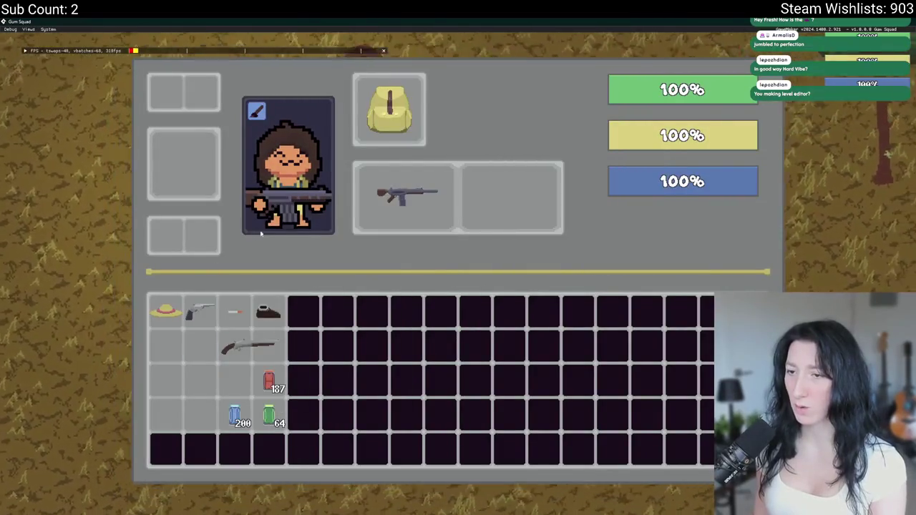
pyautogui.rightClick(161, 306)
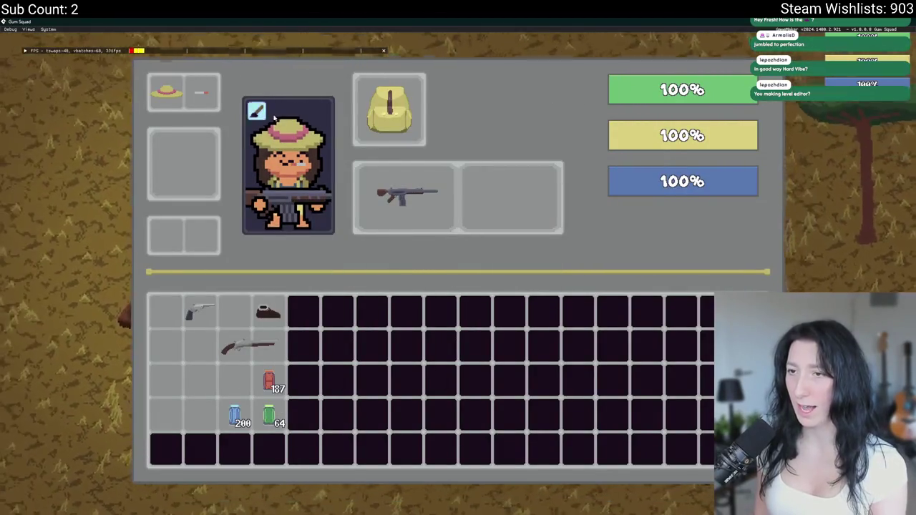
# Customize the character: mouth style 4, skin tone 1, hairstyle 1, and a new hair colour
pyautogui.click(257, 111)
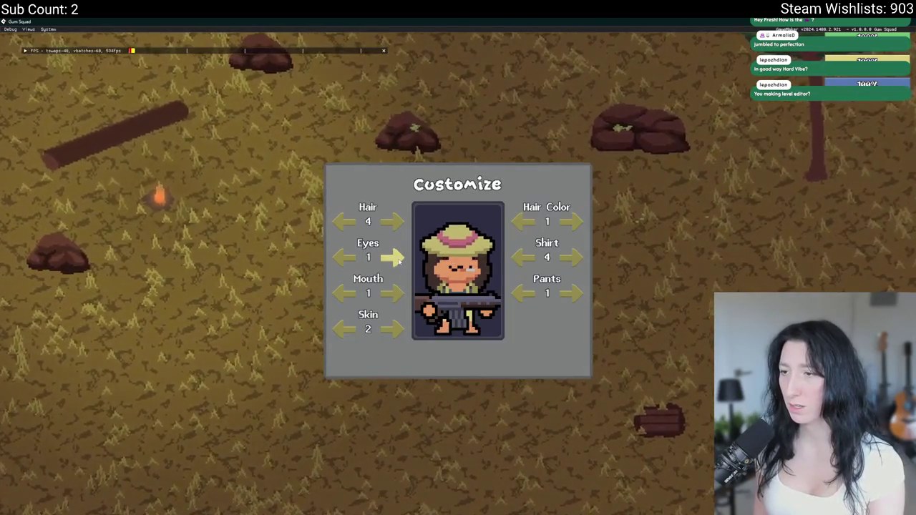
pyautogui.click(389, 295)
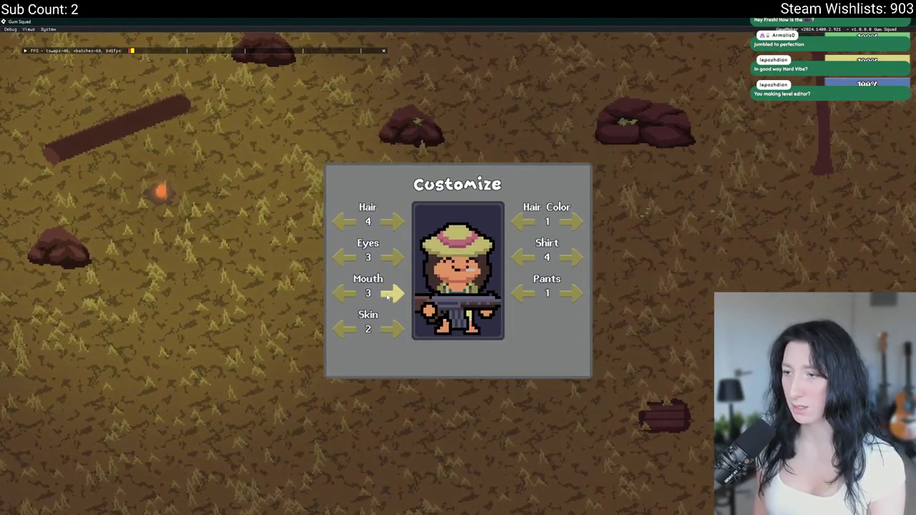
pyautogui.click(392, 293)
pyautogui.click(392, 329)
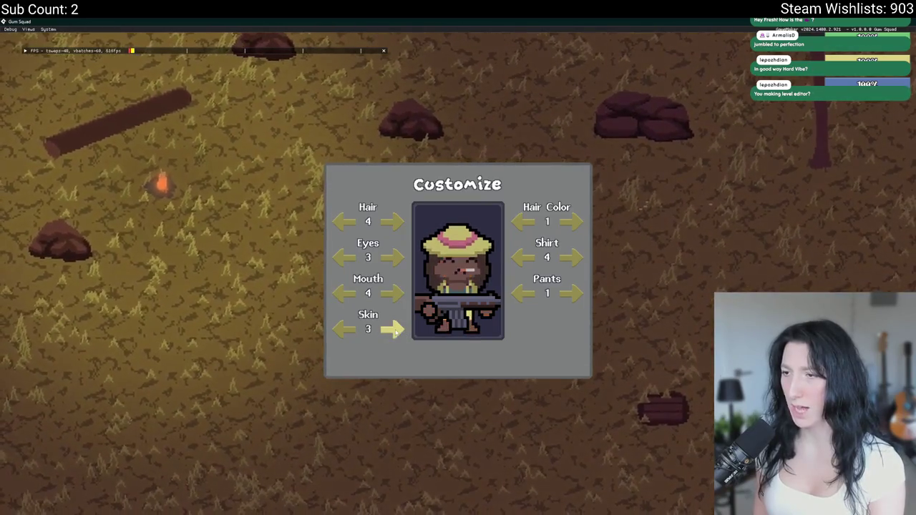
pyautogui.click(395, 330)
pyautogui.click(392, 222)
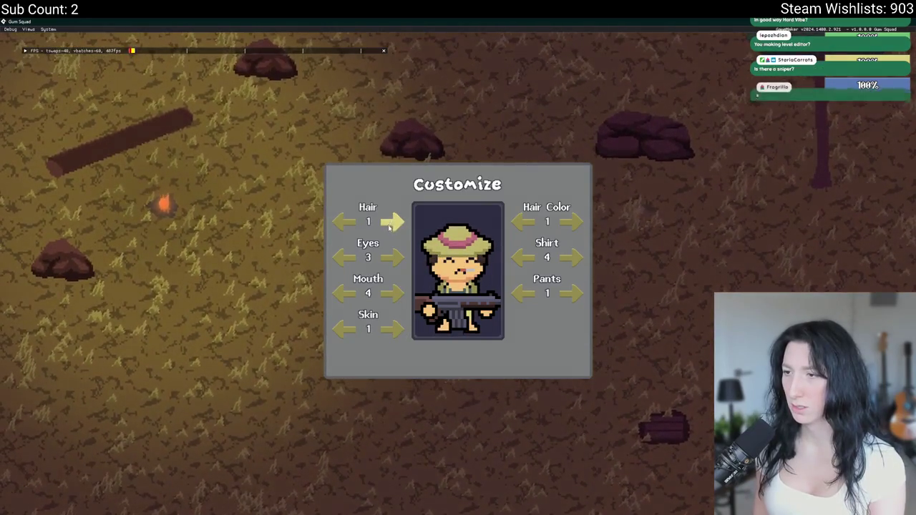
pyautogui.click(573, 223)
pyautogui.click(573, 223)
pyautogui.click(572, 223)
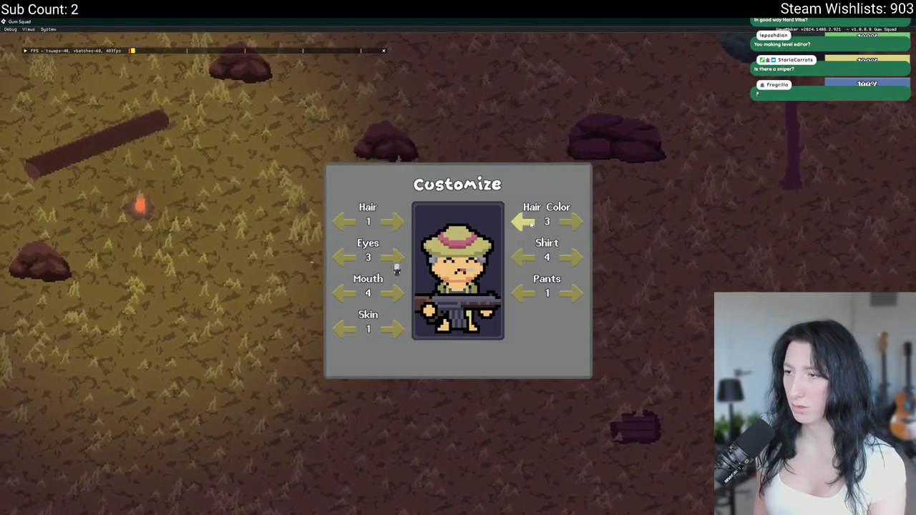
pyautogui.press('Escape')
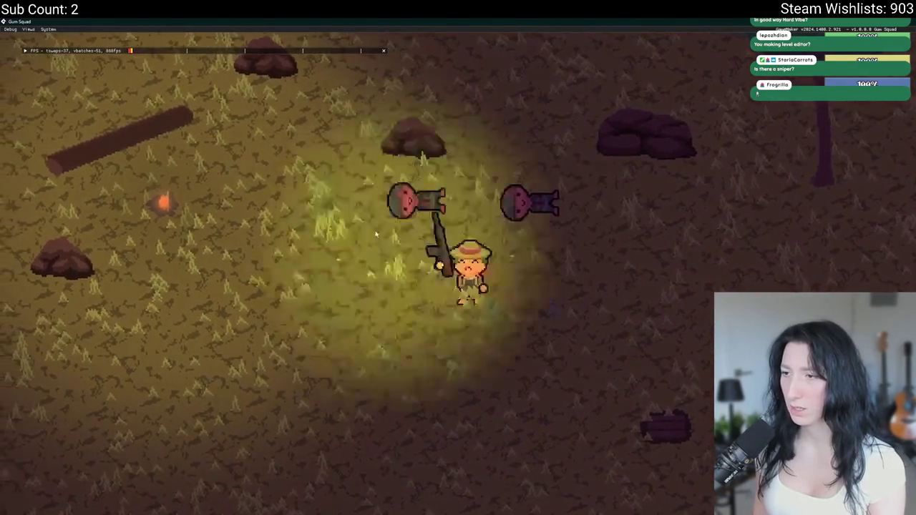
# Walk the character around, checking the inventory, and into the orange dirt arena
pyautogui.press('a')
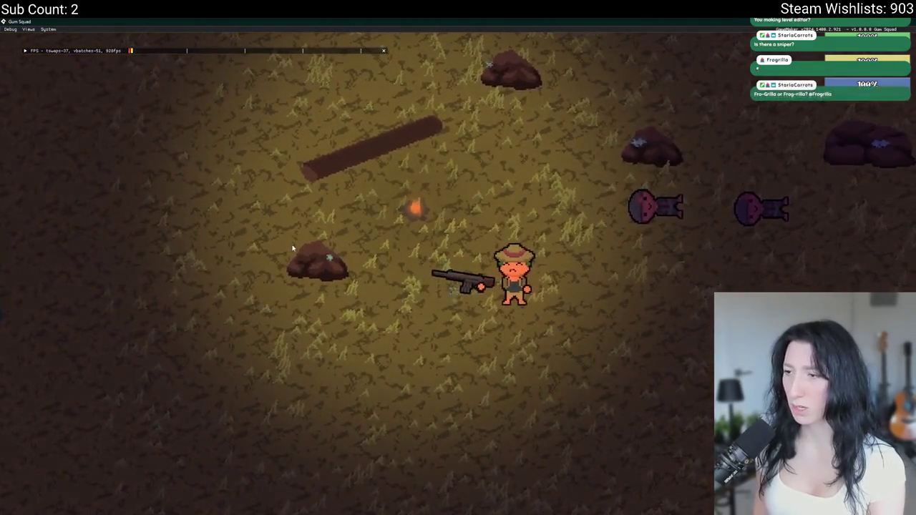
pyautogui.press('d')
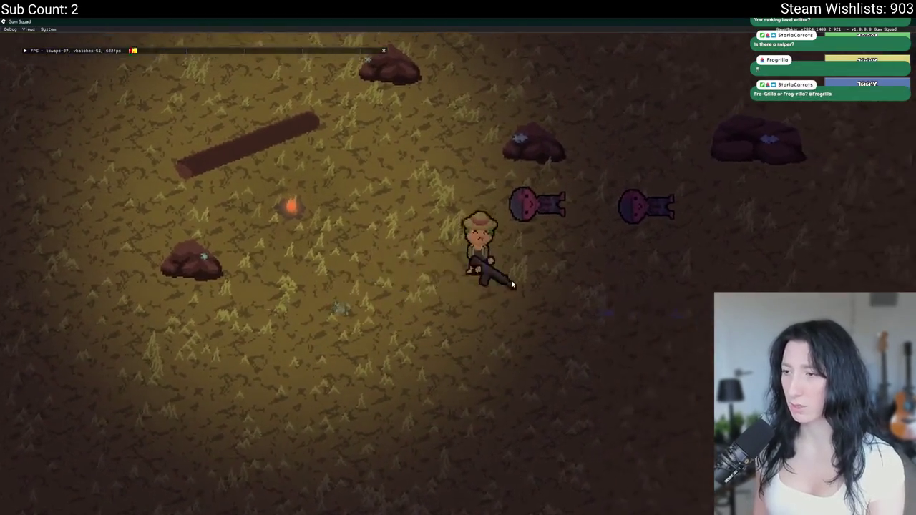
pyautogui.press('Tab')
pyautogui.press('Tab')
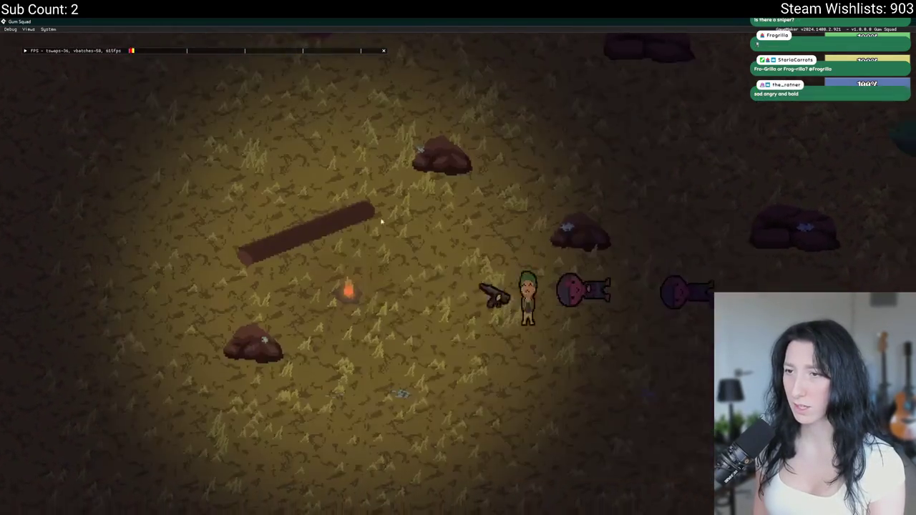
pyautogui.press('a')
pyautogui.press('d')
pyautogui.press('s')
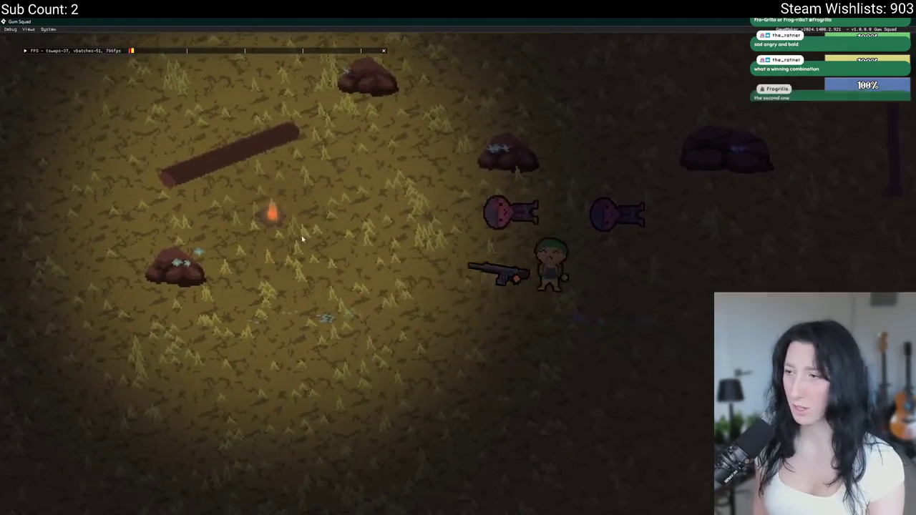
pyautogui.press('Tab')
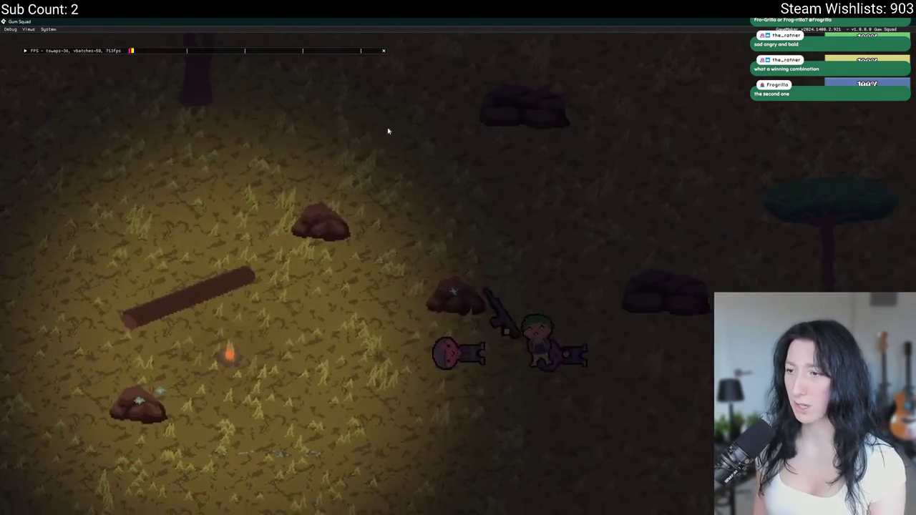
pyautogui.press('d')
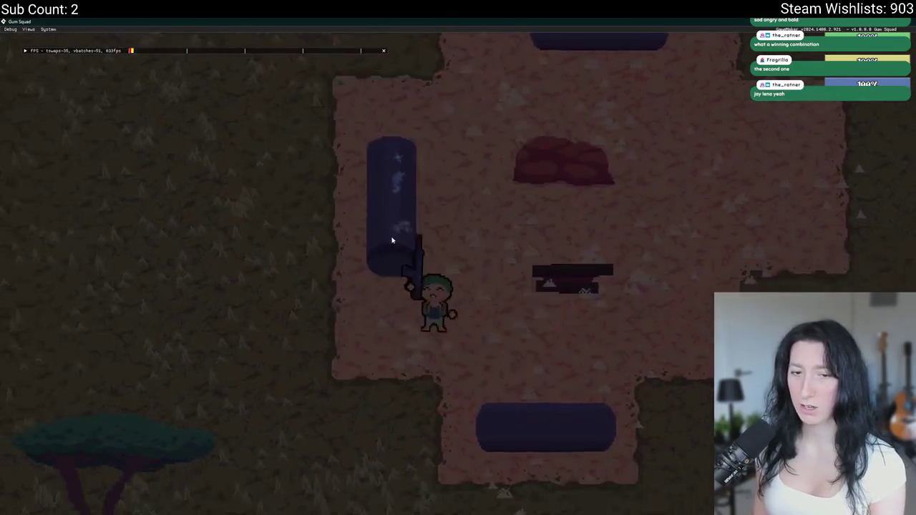
# Walk back into the grassland with enemies following, zoom the camera, and close the game
pyautogui.press('a')
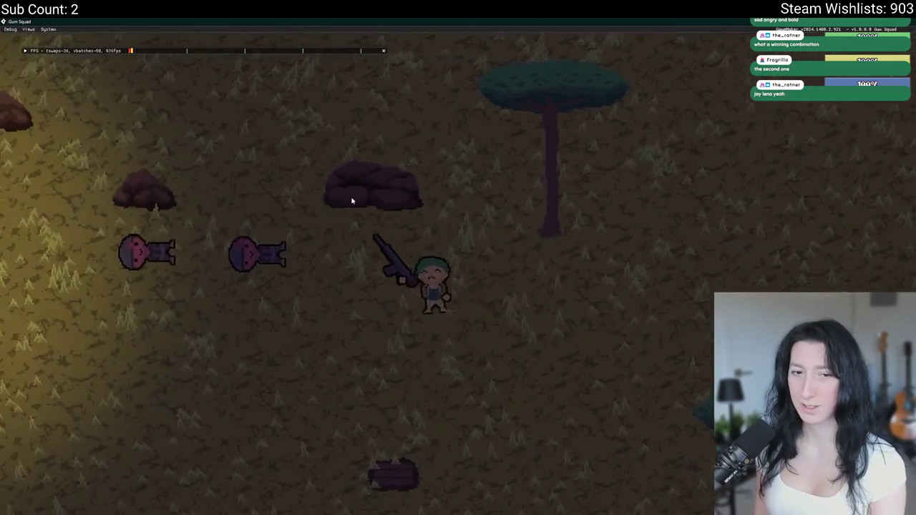
pyautogui.press('a')
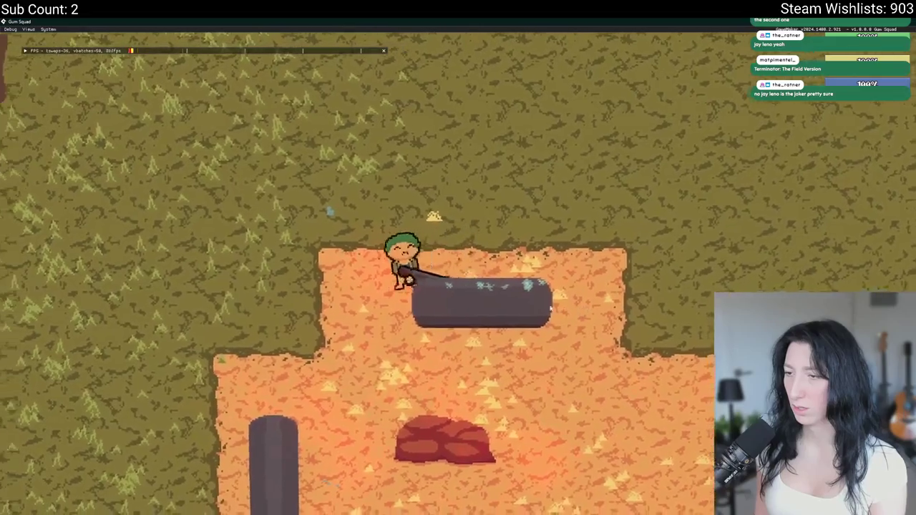
pyautogui.press('a')
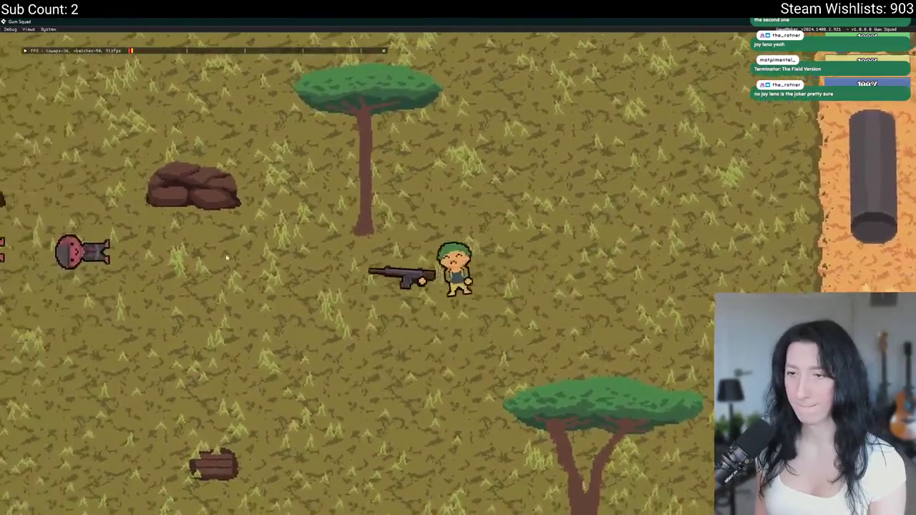
pyautogui.press('s')
pyautogui.press('Tab')
pyautogui.press('a')
pyautogui.press('w')
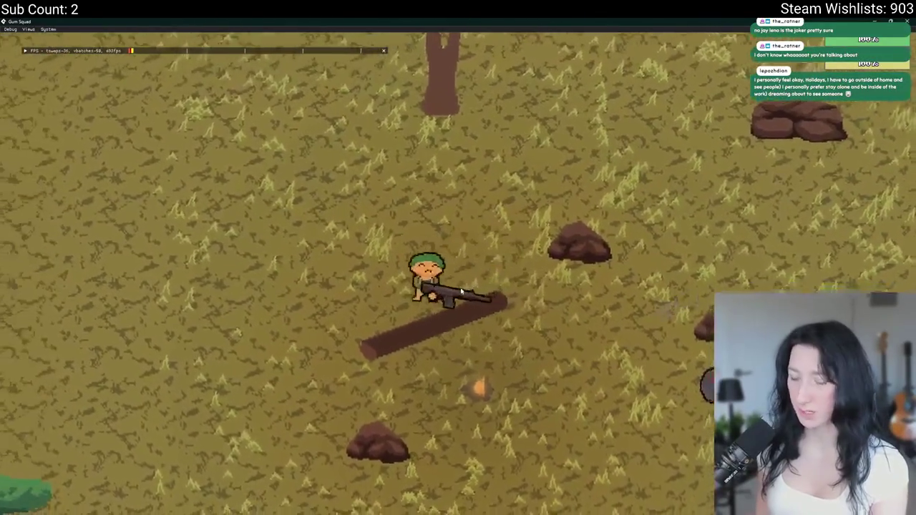
pyautogui.scroll(-5, 462, 290)
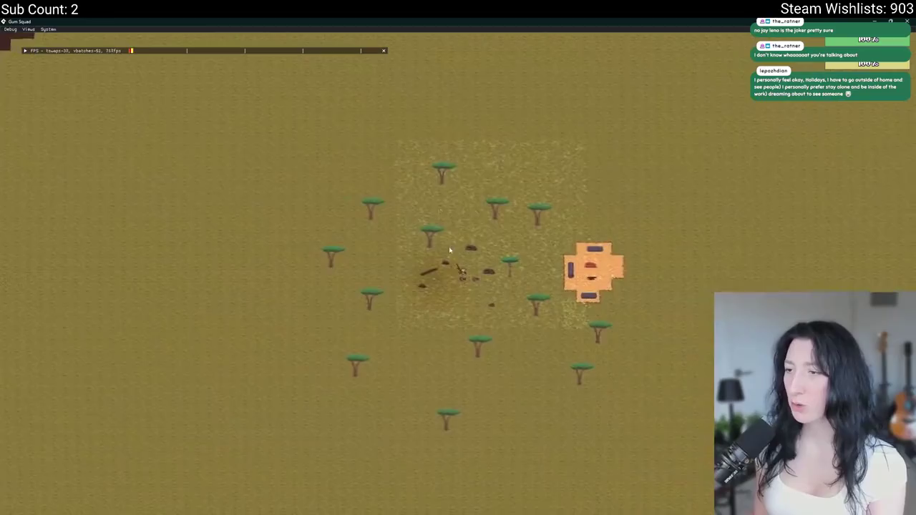
pyautogui.scroll(4, 450, 250)
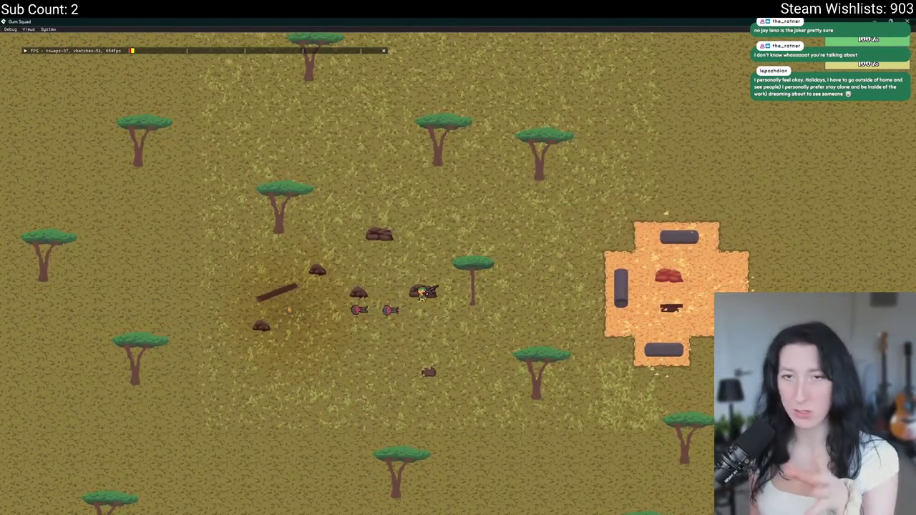
pyautogui.press('Escape')
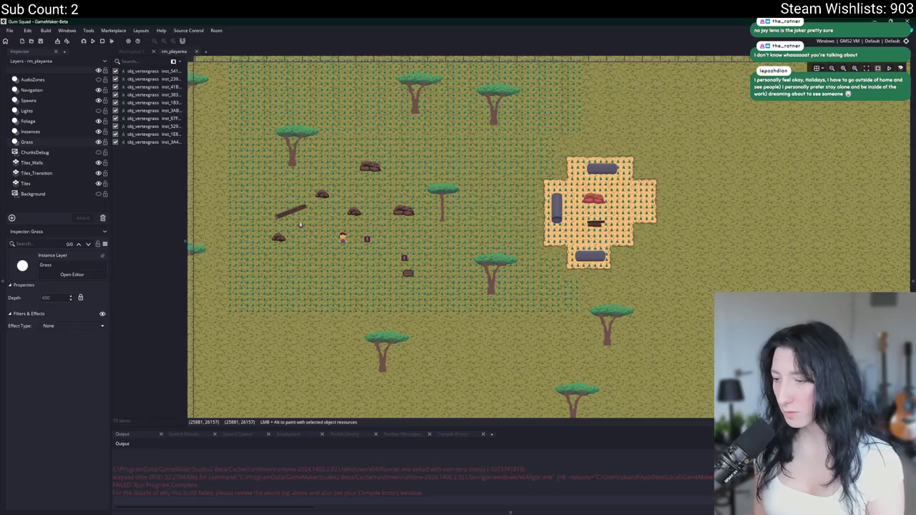
# Switch from GameMaker's room editor to the savanna mockup in Aseprite
pyautogui.hotkey('alt', 'Tab')
pyautogui.scroll(-2, 304, 217)
pyautogui.scroll(2, 305, 217)
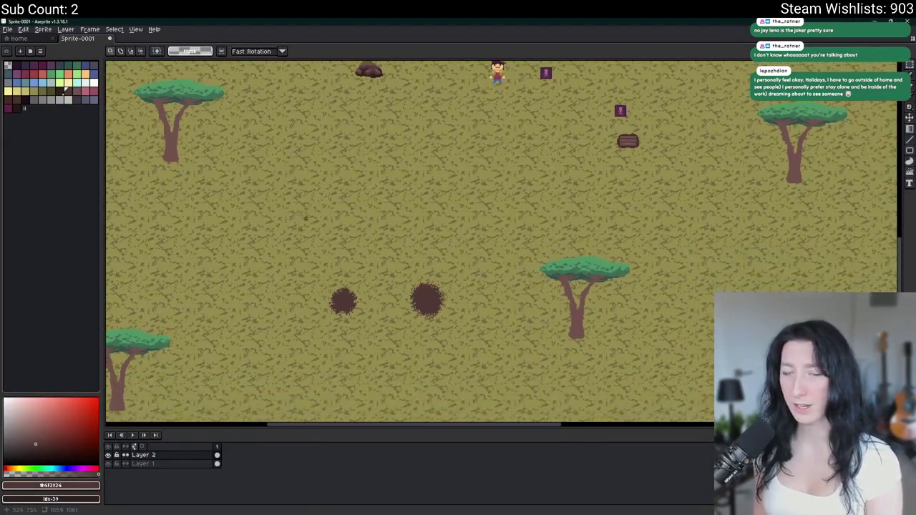
# Sample the orange sand colour from the canvas and switch to the pencil
pyautogui.scroll(-3, 304, 217)
pyautogui.scroll(1, 304, 217)
pyautogui.press('i')
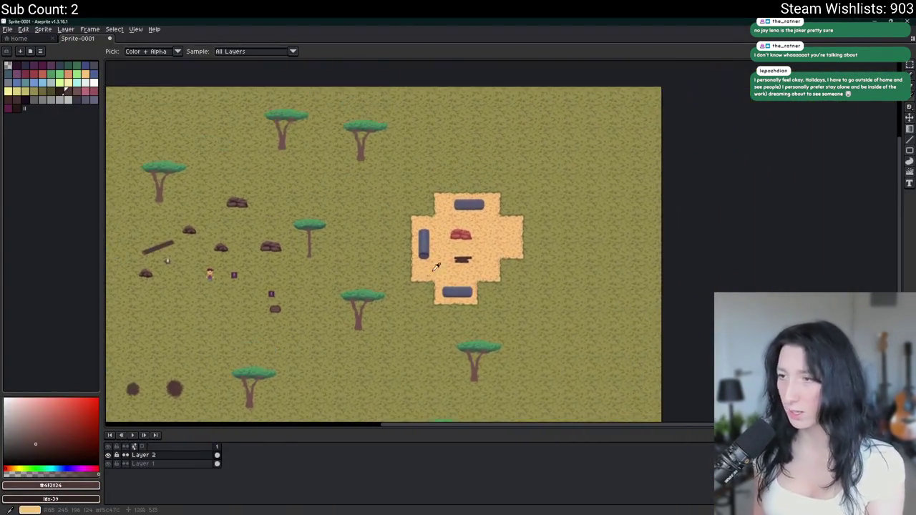
pyautogui.scroll(4, 431, 272)
pyautogui.moveTo(342, 286); pyautogui.dragTo(128, 312)
pyautogui.click(68, 74)
pyautogui.press('b')
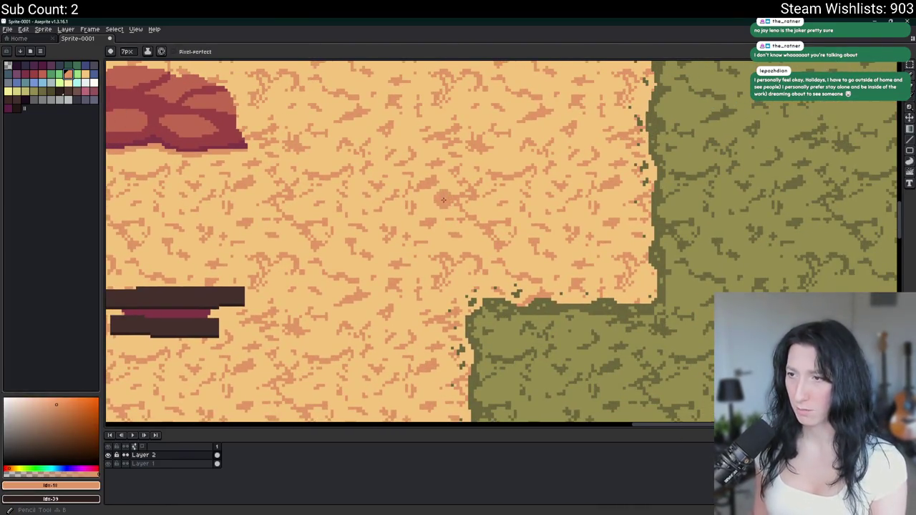
# Paint a large orange blob onto the sand, then undo it
pyautogui.scroll(-2, 444, 200)
pyautogui.scroll(2, 436, 214)
pyautogui.moveTo(436, 200)
pyautogui.mouseDown()
pyautogui.moveTo(428, 226)
pyautogui.moveTo(450, 269)
pyautogui.mouseUp()
pyautogui.moveTo(458, 215); pyautogui.dragTo(422, 315)
pyautogui.moveTo(448, 186); pyautogui.dragTo(429, 294)
pyautogui.scroll(-2, 438, 214)
pyautogui.scroll(2, 438, 212)
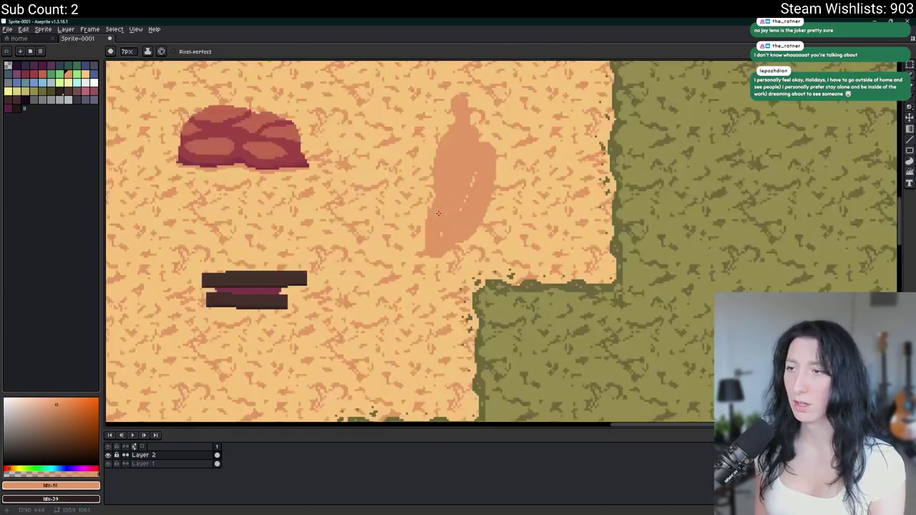
pyautogui.scroll(-1, 438, 213)
pyautogui.hotkey('ctrl', 'z')
pyautogui.hotkey('ctrl', 'z')
pyautogui.hotkey('ctrl', 'z')
# Paint a trial orange stroke, undo it, and enlarge the brush
pyautogui.scroll(1, 156, 122)
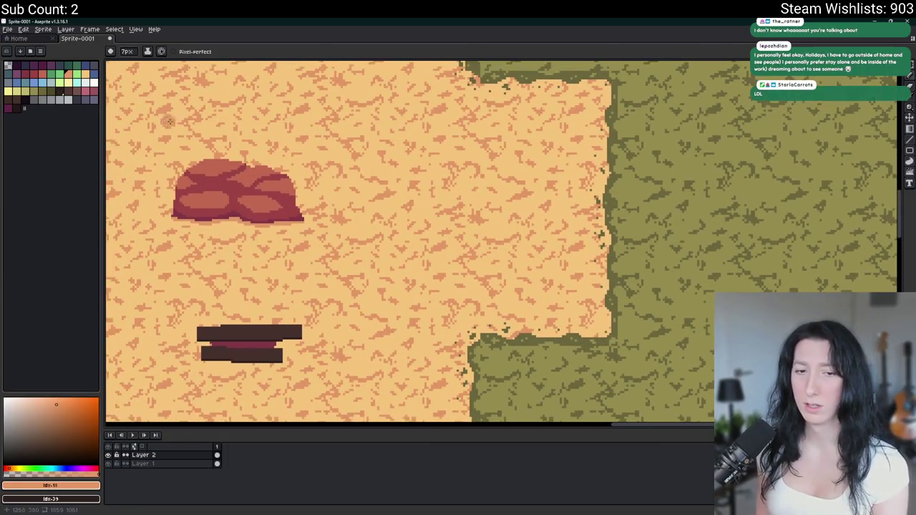
pyautogui.scroll(-1, 156, 122)
pyautogui.scroll(1, 437, 241)
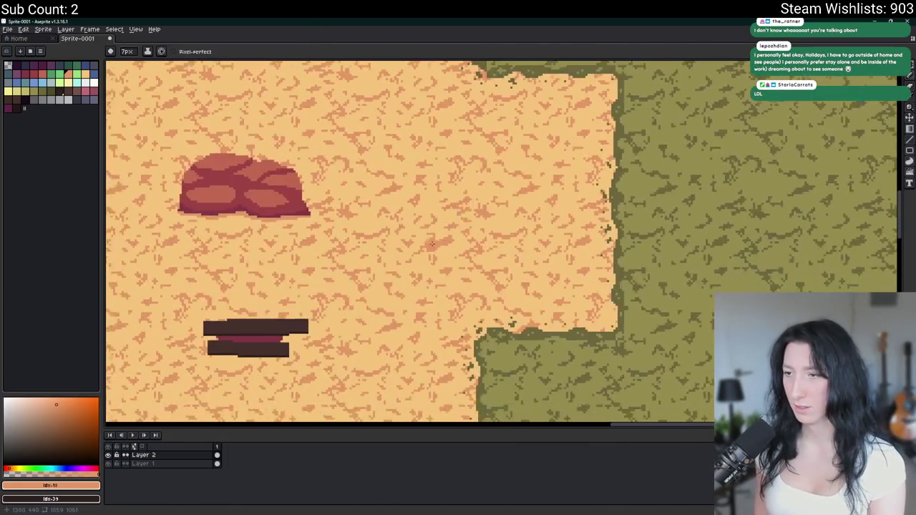
pyautogui.scroll(1, 437, 241)
pyautogui.moveTo(426, 215); pyautogui.dragTo(425, 260)
pyautogui.hotkey('ctrl', 'z')
pyautogui.press('+')
pyautogui.press('+')
pyautogui.press('+')
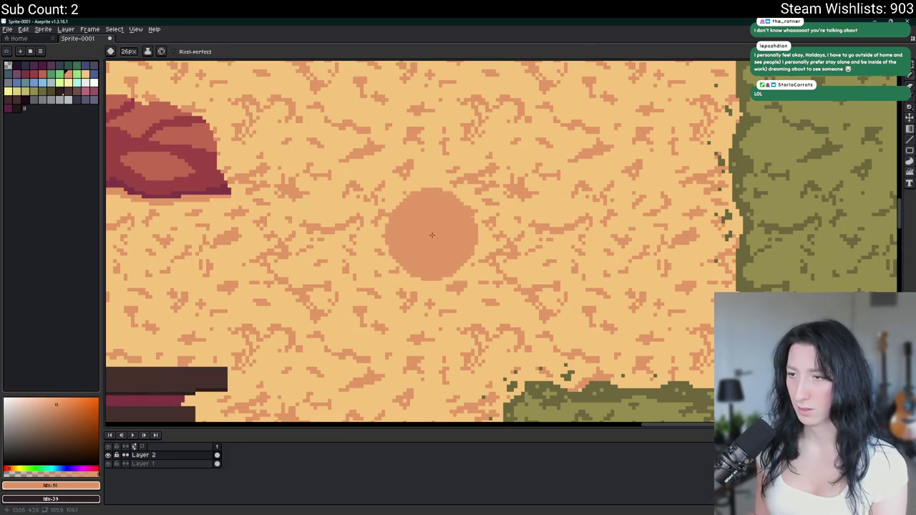
# Enlarge the brush and roughen the orange disc's edges with a 50px Jumble brush
pyautogui.press('+')
pyautogui.press('+')
pyautogui.press('+')
pyautogui.press('+')
pyautogui.press('+')
pyautogui.press('+')
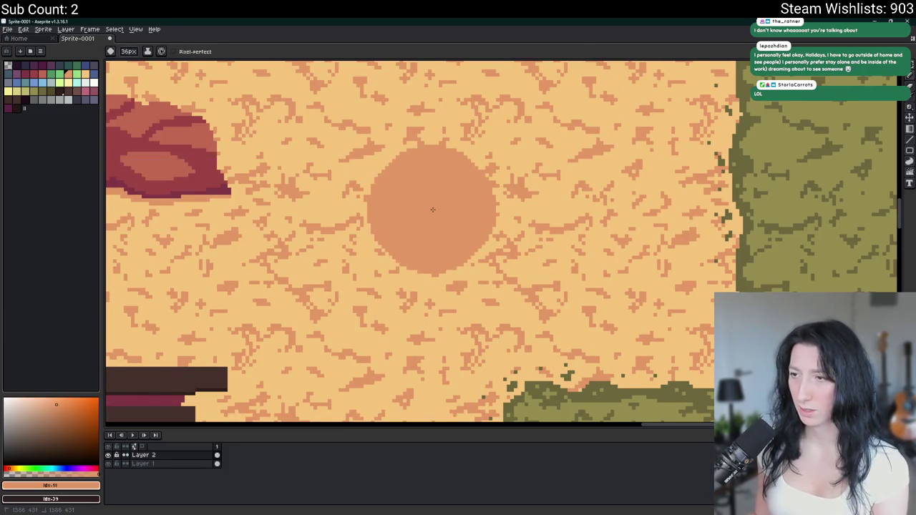
pyautogui.scroll(2, 431, 208)
pyautogui.hscroll(-2, 432, 208)
pyautogui.press('+')
pyautogui.press('+')
pyautogui.press('+')
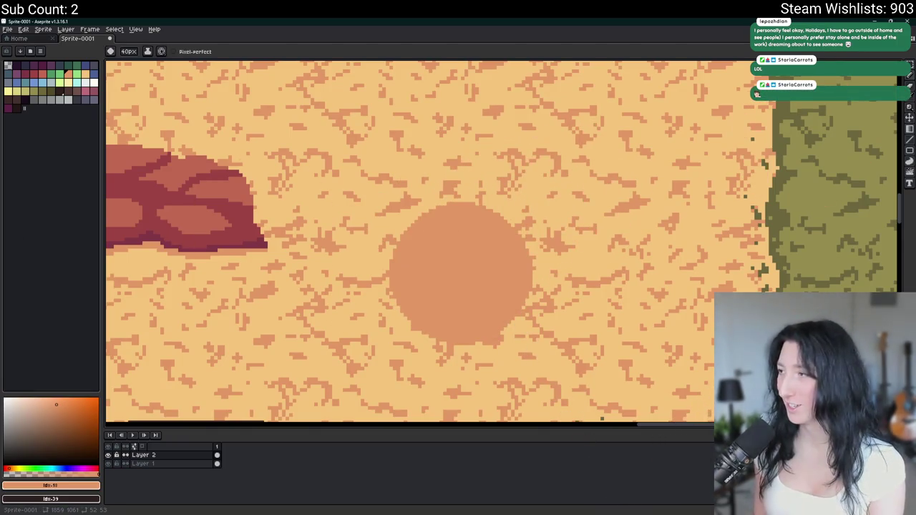
pyautogui.click(909, 161)
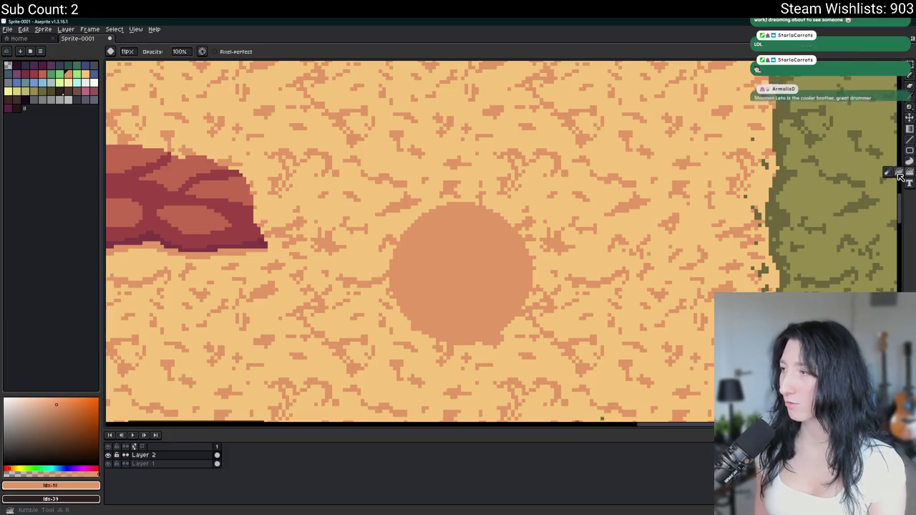
pyautogui.press('+')
pyautogui.press('+')
pyautogui.press('+')
pyautogui.press('+')
pyautogui.press('+')
pyautogui.press('+')
pyautogui.press('+')
pyautogui.press('+')
pyautogui.press('+')
pyautogui.press('+')
pyautogui.press('+')
pyautogui.moveTo(461, 279); pyautogui.dragTo(461, 280)
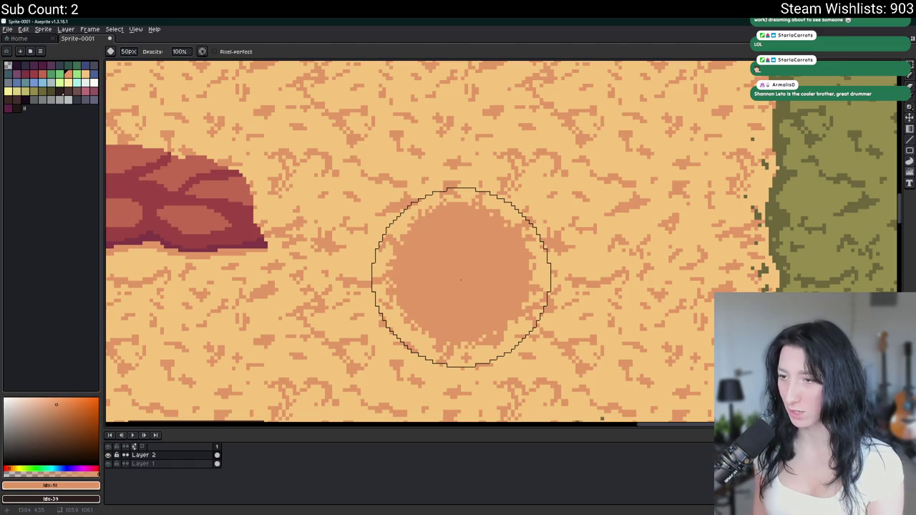
# Marquee-select the orange disc and drag a copy upward
pyautogui.scroll(-1, 461, 280)
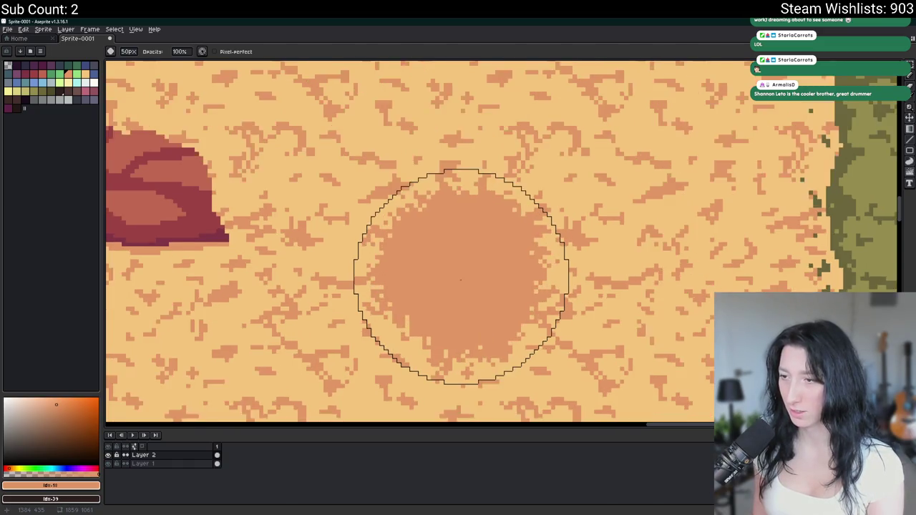
pyautogui.press('m')
pyautogui.moveTo(383, 199)
pyautogui.mouseDown()
pyautogui.moveTo(517, 333)
pyautogui.moveTo(563, 362)
pyautogui.mouseUp()
pyautogui.moveTo(487, 307)
pyautogui.mouseDown()
pyautogui.moveTo(487, 260)
pyautogui.moveTo(471, 214)
pyautogui.mouseUp()
pyautogui.scroll(-2, 481, 252)
pyautogui.scroll(-2, 470, 214)
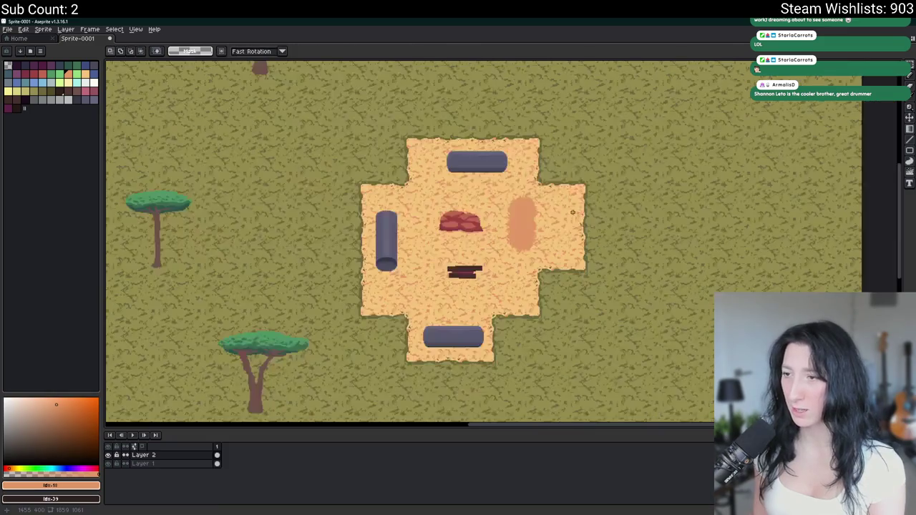
pyautogui.scroll(3, 470, 215)
# Drag further copies up-left into a curving diagonal trail and commit them
pyautogui.moveTo(466, 184)
pyautogui.mouseDown()
pyautogui.moveTo(431, 183)
pyautogui.moveTo(432, 147)
pyautogui.mouseUp()
pyautogui.scroll(-2, 432, 147)
pyautogui.scroll(2, 542, 256)
pyautogui.moveTo(542, 256)
pyautogui.mouseDown()
pyautogui.moveTo(497, 203)
pyautogui.moveTo(538, 292)
pyautogui.mouseUp()
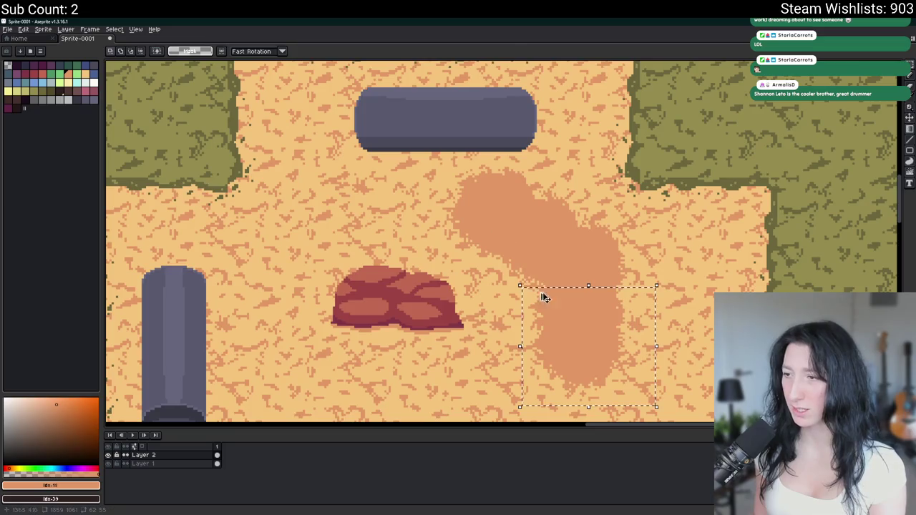
pyautogui.moveTo(587, 334); pyautogui.dragTo(453, 198)
pyautogui.press('Return')
pyautogui.scroll(-1, 644, 199)
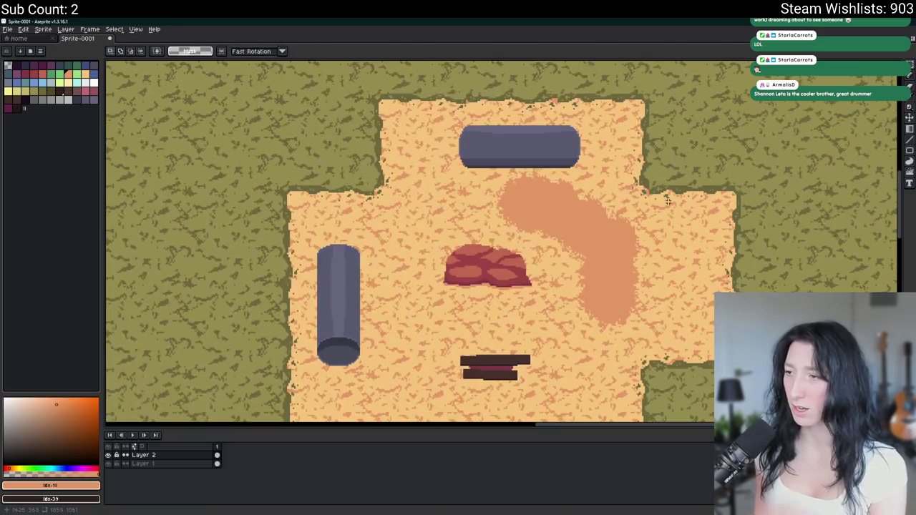
pyautogui.scroll(-1, 669, 201)
pyautogui.hscroll(5, 677, 199)
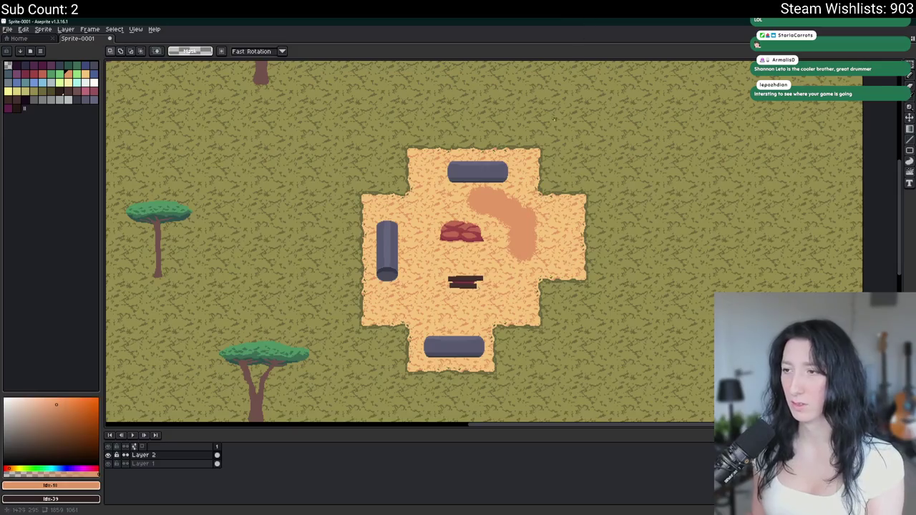
# Collapse the trail into one round patch, hide Layer 1, and select the patch
pyautogui.hscroll(1, 597, 191)
pyautogui.scroll(2, 560, 256)
pyautogui.moveTo(438, 229)
pyautogui.mouseDown()
pyautogui.moveTo(431, 223)
pyautogui.moveTo(498, 230)
pyautogui.mouseUp()
pyautogui.click(108, 463)
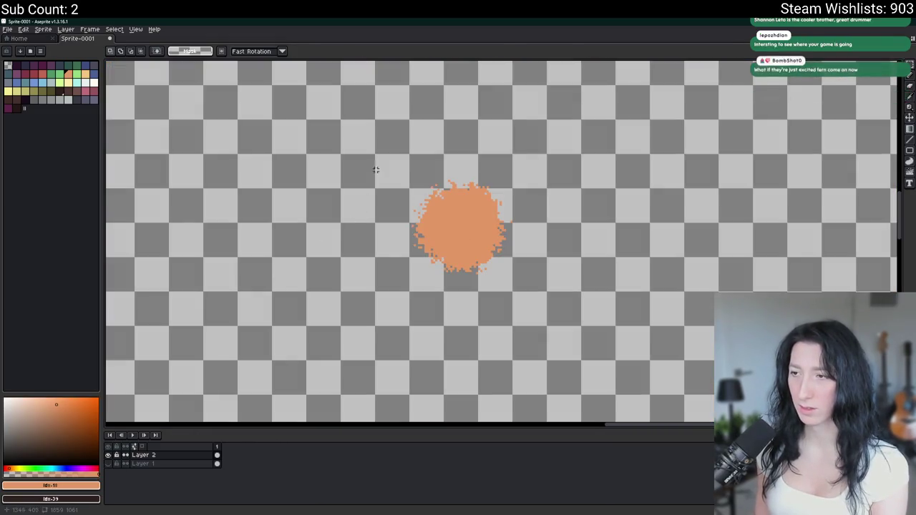
pyautogui.scroll(1, 407, 170)
pyautogui.moveTo(396, 164); pyautogui.dragTo(563, 325)
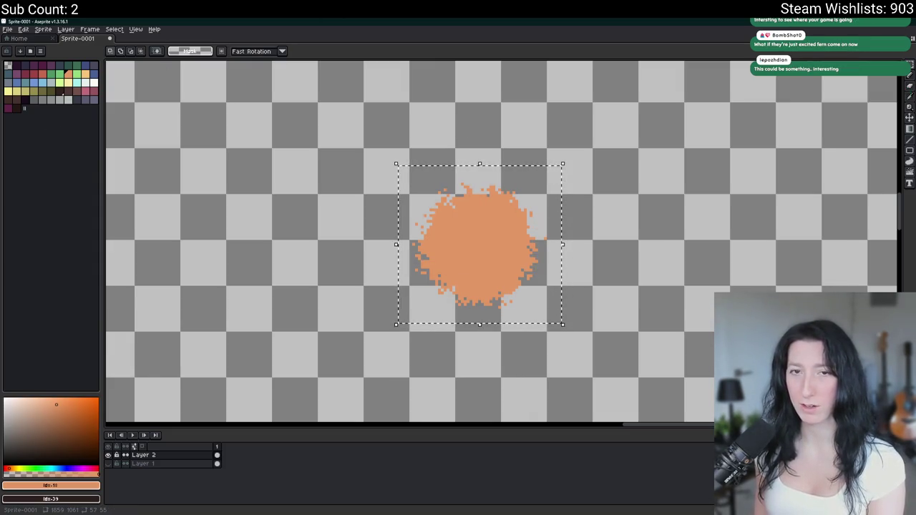
# Trim the sprite canvas down to the selected orange patch with Sprite > Trim
pyautogui.click(40, 38)
pyautogui.click(64, 35)
pyautogui.click(208, 48)
pyautogui.click(77, 38)
pyautogui.click(43, 28)
pyautogui.click(48, 103)
pyautogui.click(43, 29)
pyautogui.click(62, 105)
# Export the trimmed orange patch as a PNG
pyautogui.hotkey('ctrl', 'alt', 'shift', 's')
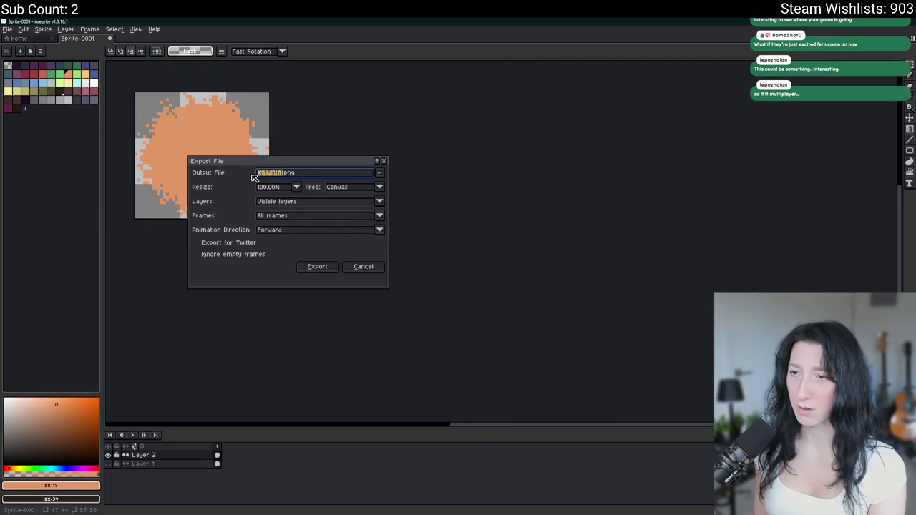
pyautogui.press('Return')
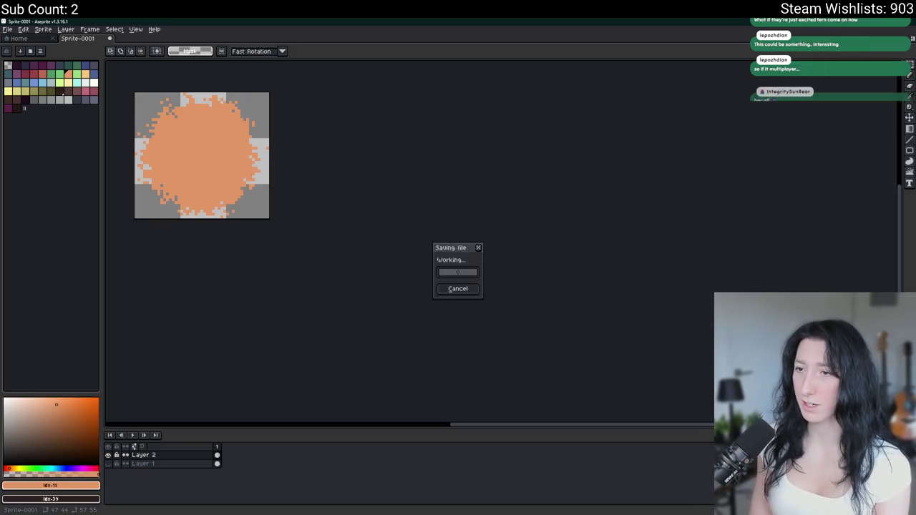
pyautogui.scroll(3, 317, 237)
pyautogui.scroll(-5, 317, 237)
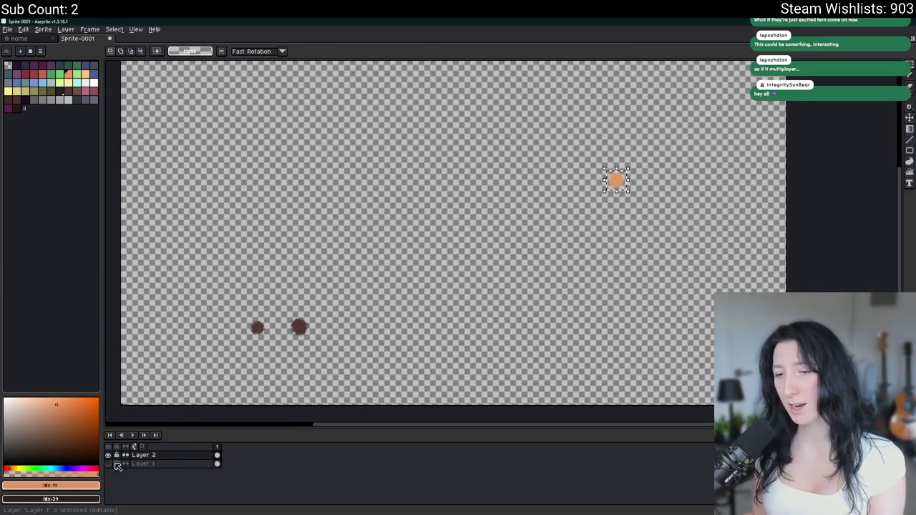
# Show Layer 1 again and paint a round orange dab on the central sand
pyautogui.click(108, 464)
pyautogui.scroll(5, 437, 316)
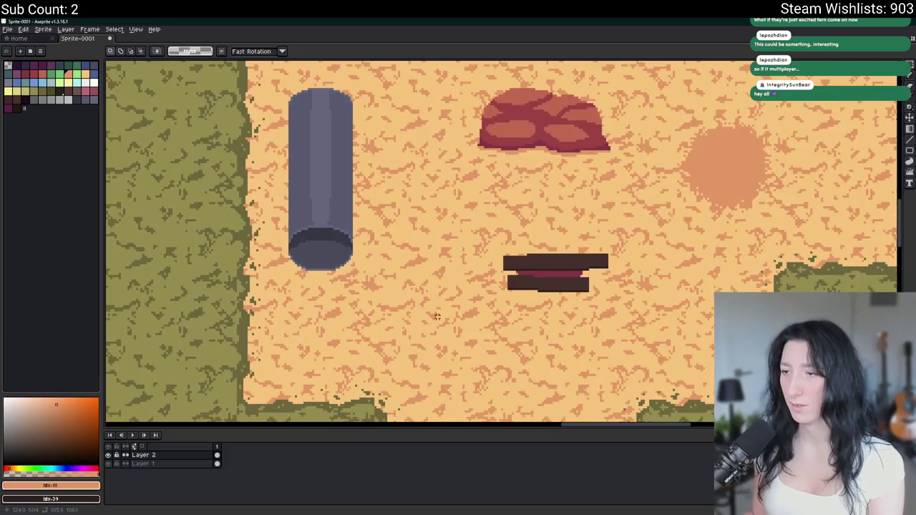
pyautogui.moveTo(437, 316); pyautogui.dragTo(477, 235)
pyautogui.press('b')
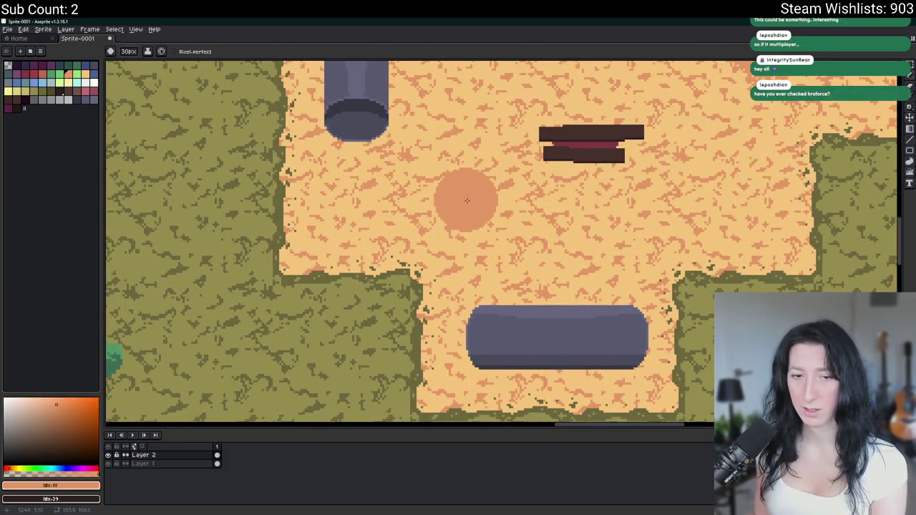
pyautogui.click(465, 197)
# Shrink the brush to about 41px and roughen the dab's edges into grainy dither
pyautogui.scroll(1, 459, 208)
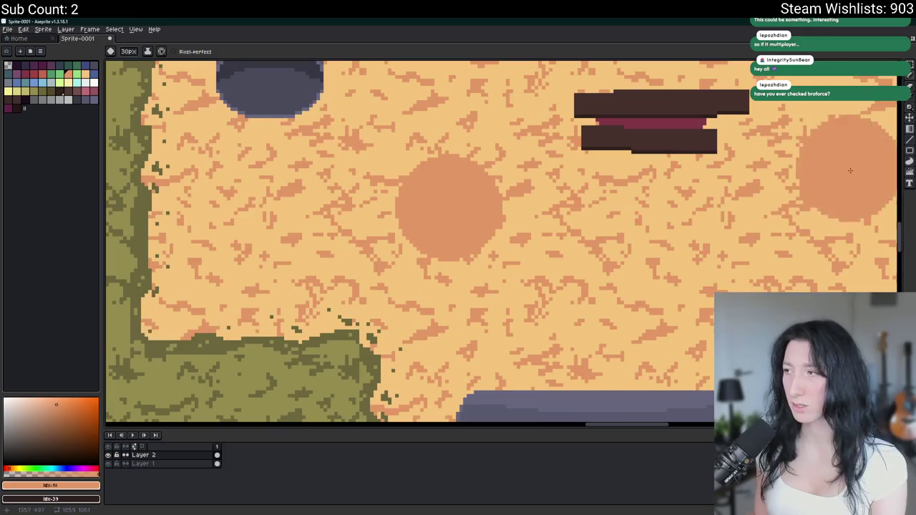
pyautogui.press('-')
pyautogui.press('-')
pyautogui.press('-')
pyautogui.press('-')
pyautogui.press('-')
pyautogui.press('-')
pyautogui.press('-')
pyautogui.press('-')
pyautogui.moveTo(450, 208); pyautogui.dragTo(451, 208)
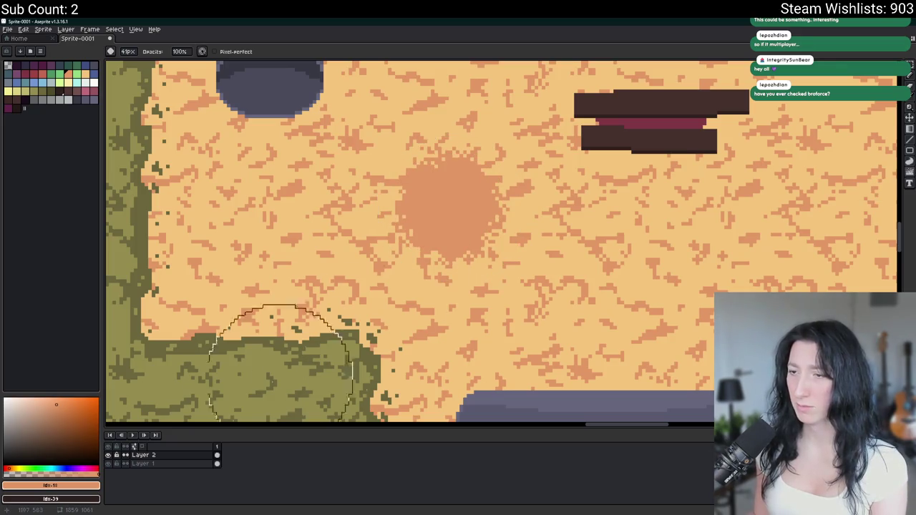
pyautogui.click(108, 464)
pyautogui.click(108, 464)
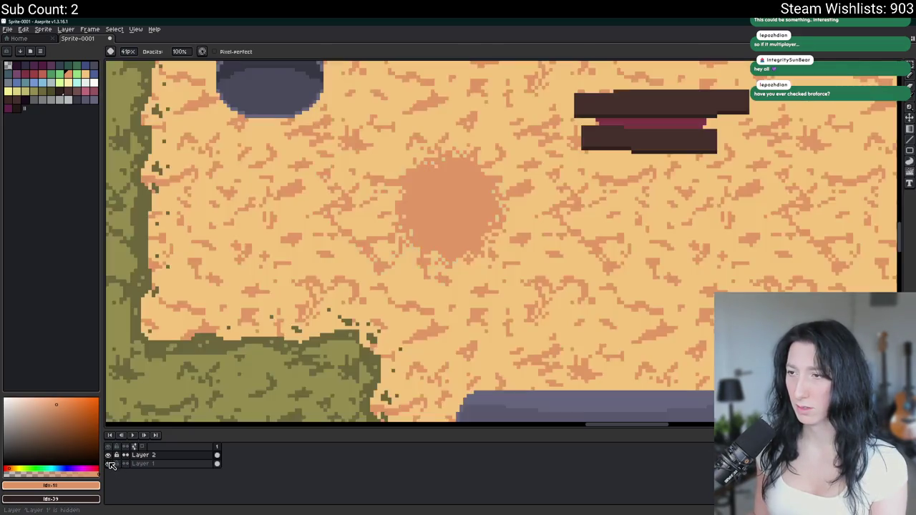
# On Layer 2, select the dab and drag a copy right to stretch the patch
pyautogui.click(164, 454)
pyautogui.press('m')
pyautogui.moveTo(267, 198); pyautogui.dragTo(418, 344)
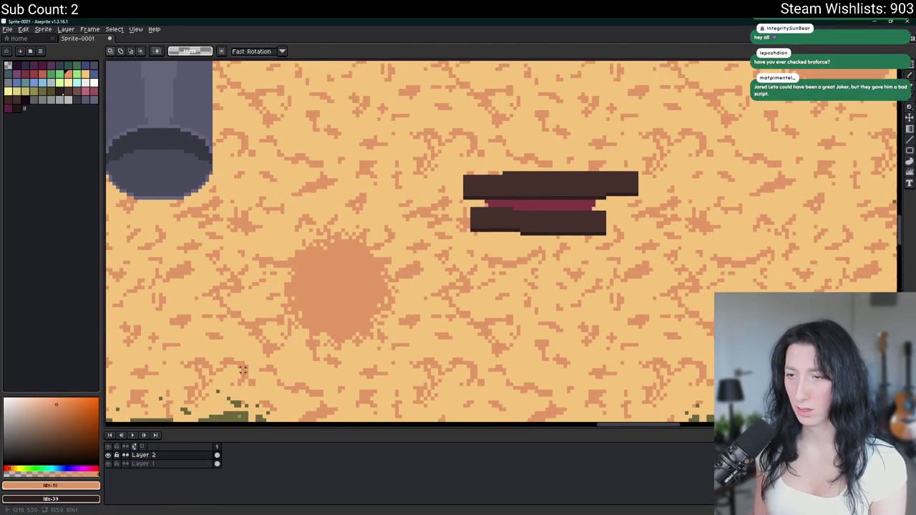
pyautogui.moveTo(240, 170); pyautogui.dragTo(432, 373)
pyautogui.moveTo(418, 192); pyautogui.dragTo(434, 304)
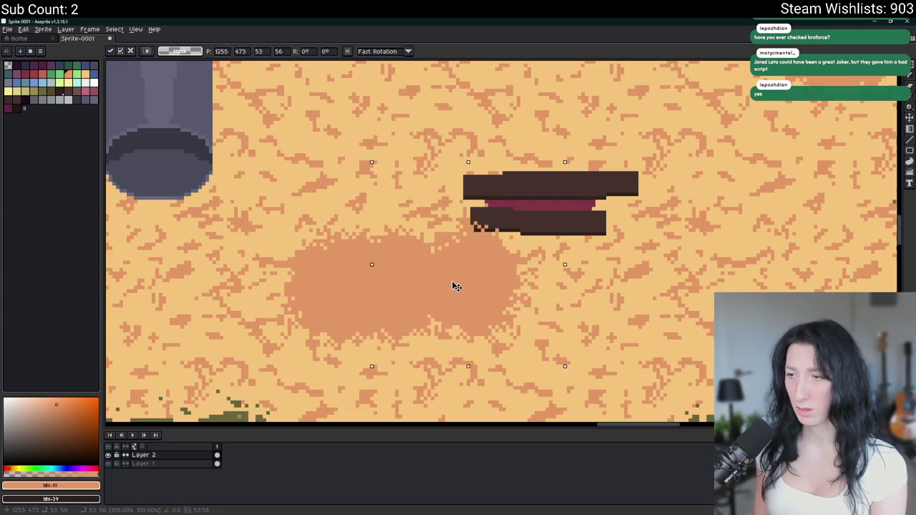
pyautogui.scroll(-1, 434, 303)
pyautogui.press('Return')
pyautogui.scroll(-1, 434, 304)
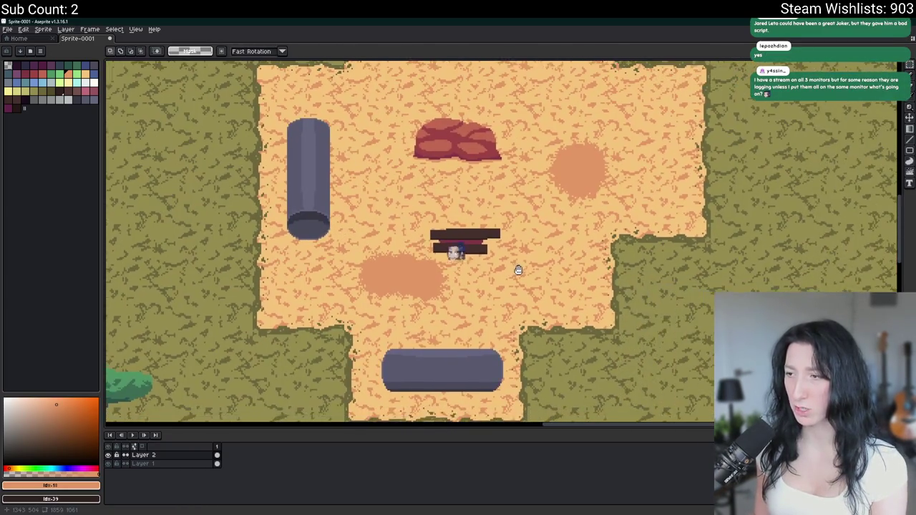
# Undo the sideways stretch and hide Layer 1 to isolate the round dab
pyautogui.hotkey('ctrl', 'z')
pyautogui.hotkey('ctrl', 'z')
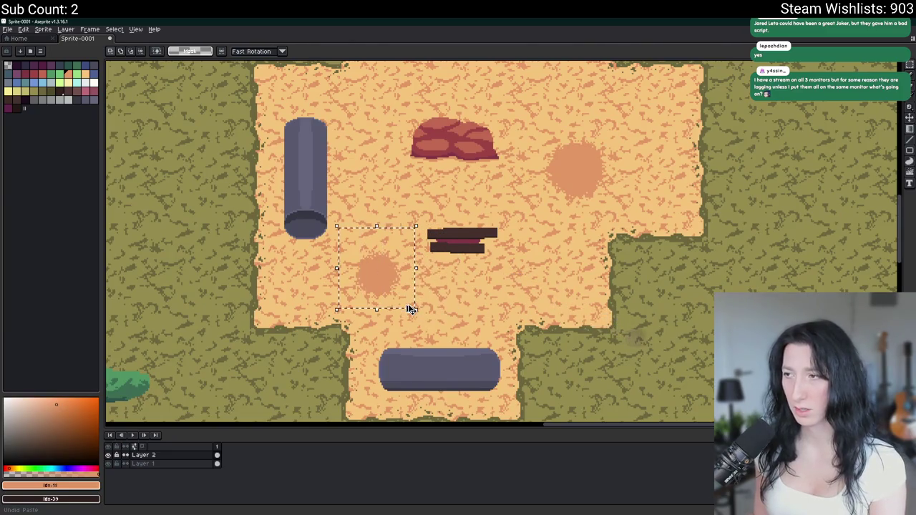
pyautogui.scroll(1, 413, 310)
pyautogui.click(108, 464)
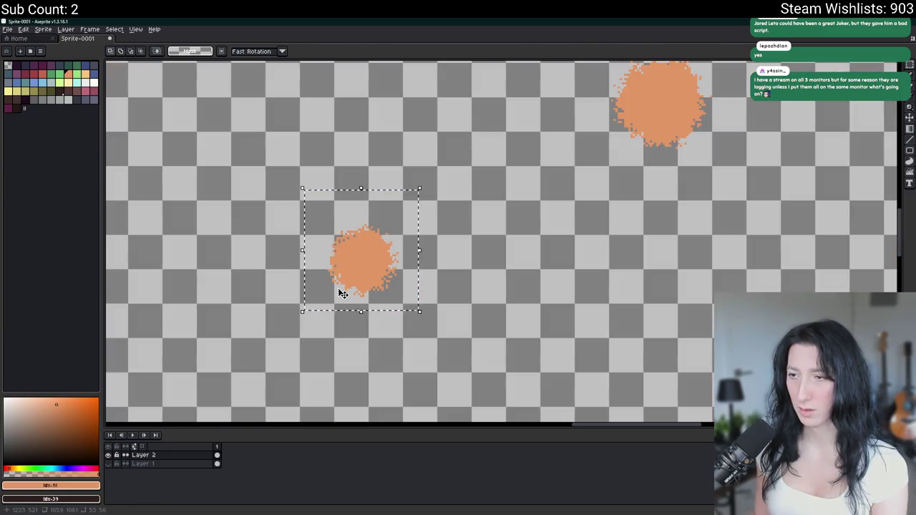
pyautogui.scroll(2, 337, 288)
# Trim the sprite to the second orange patch and export it as a PNG
pyautogui.click(43, 29)
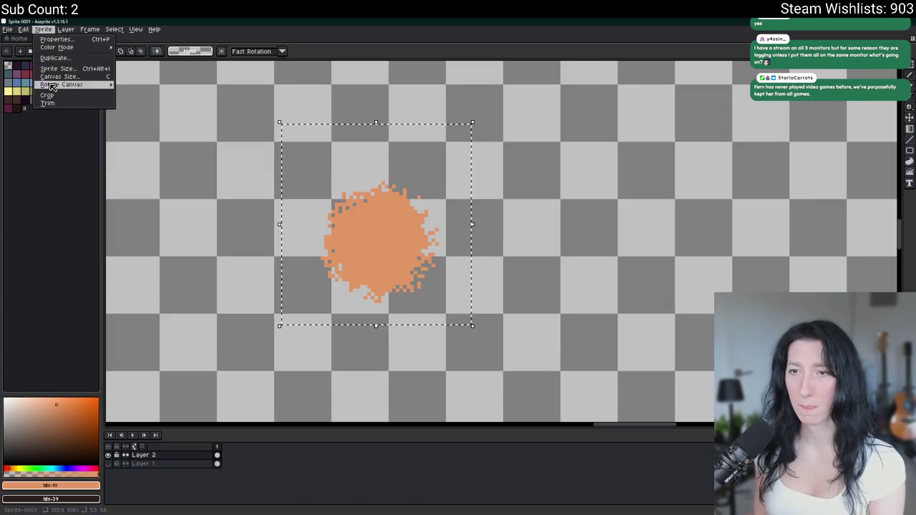
pyautogui.click(58, 98)
pyautogui.click(43, 28)
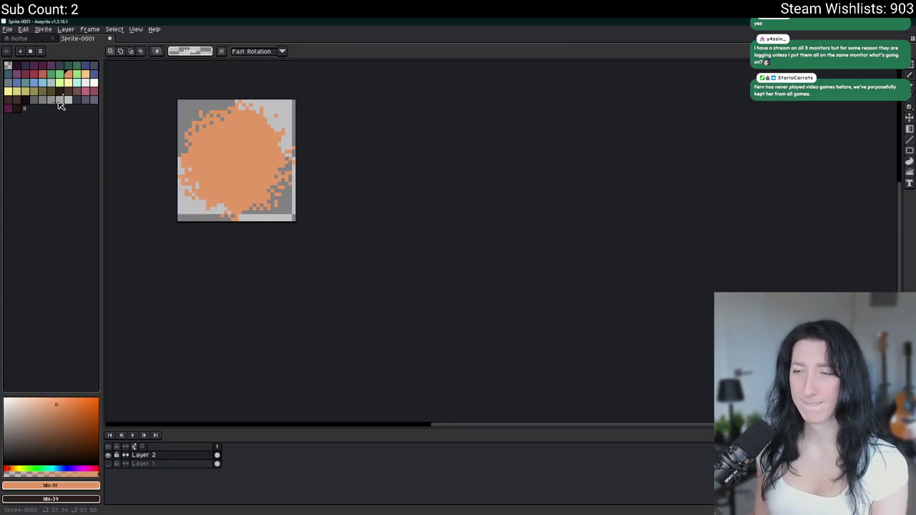
pyautogui.click(50, 100)
pyautogui.hotkey('ctrl', 'e')
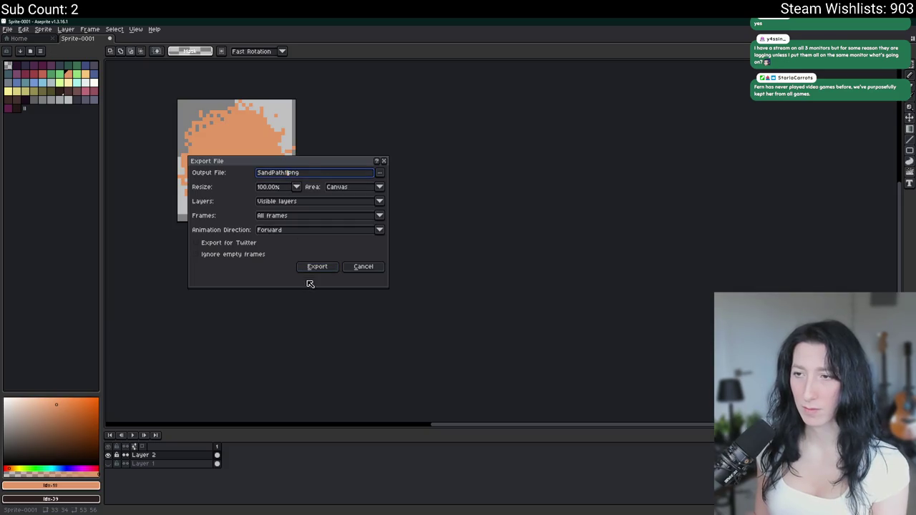
pyautogui.click(317, 267)
# Show Layer 1 again and center the view on the sandy camp area
pyautogui.scroll(2, 303, 270)
pyautogui.scroll(1, 293, 296)
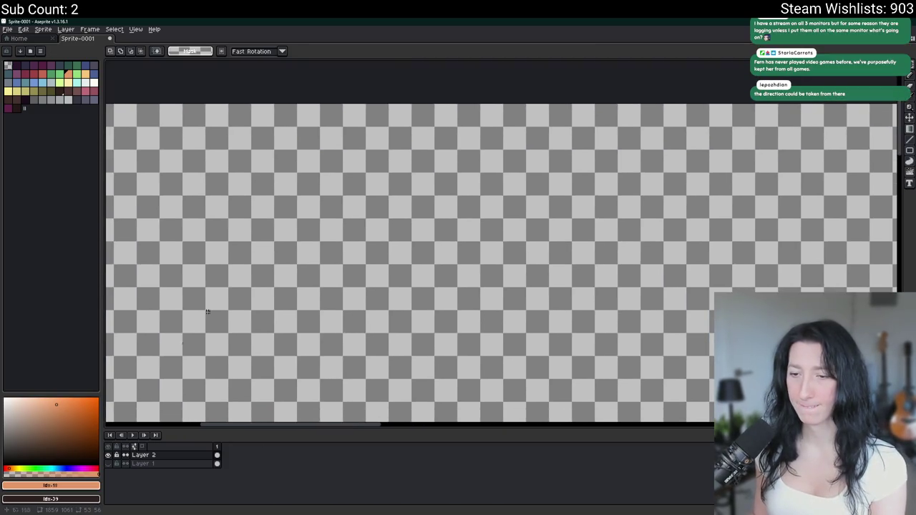
pyautogui.click(108, 464)
pyautogui.scroll(-2, 268, 262)
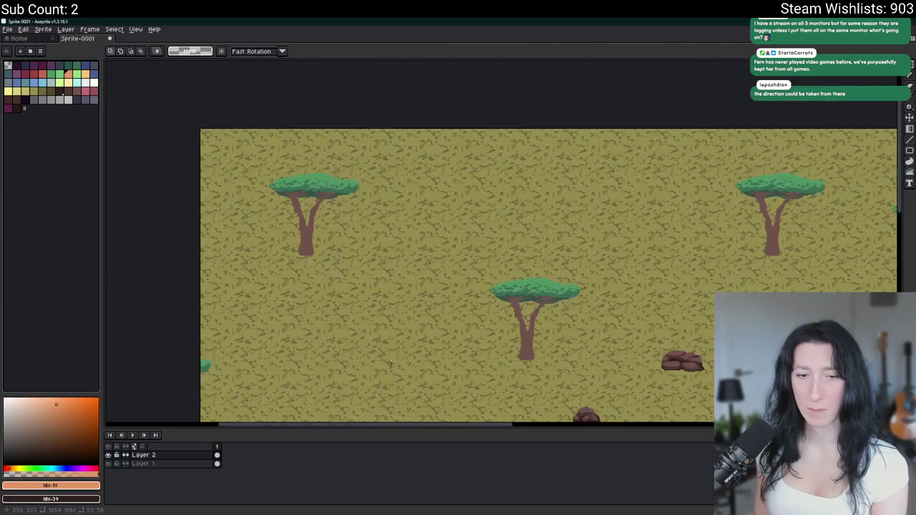
pyautogui.scroll(-3, 374, 279)
pyautogui.hscroll(3, 430, 236)
pyautogui.hscroll(5, 501, 207)
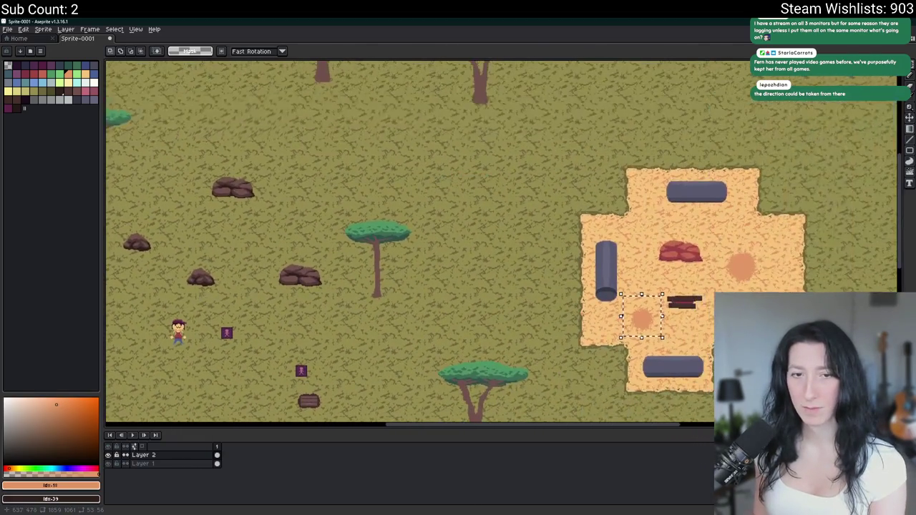
pyautogui.moveTo(559, 180); pyautogui.dragTo(442, 174)
pyautogui.press('super')
# Launch Steam, search the store for 'broforce', and open its store page
pyautogui.write('ste')
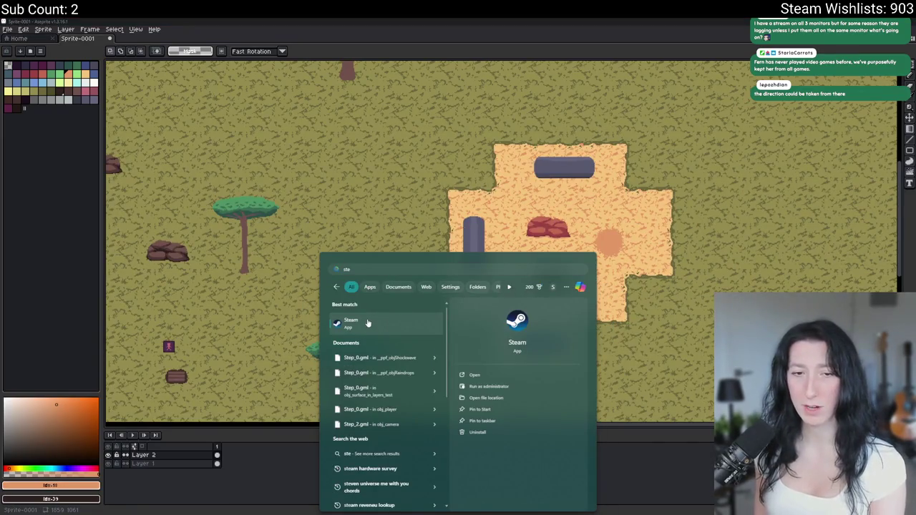
pyautogui.click(368, 324)
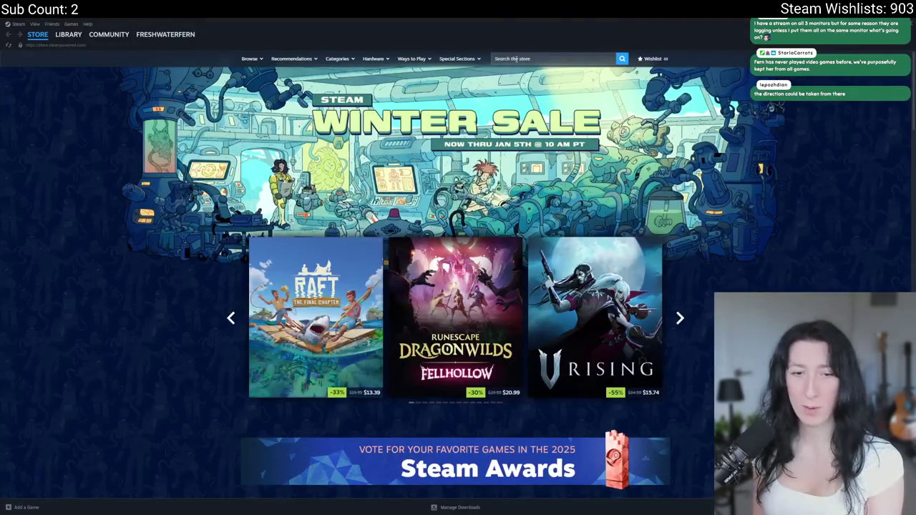
pyautogui.click(601, 59)
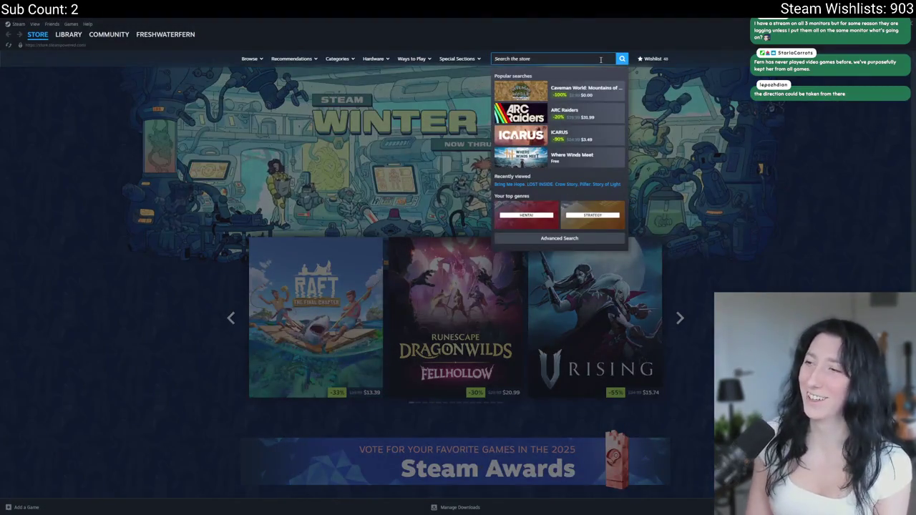
pyautogui.write('broforce')
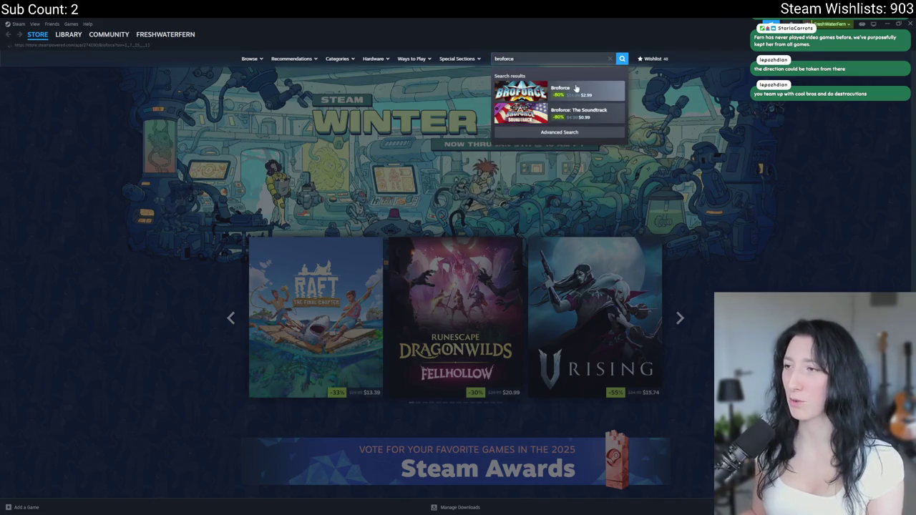
pyautogui.click(577, 88)
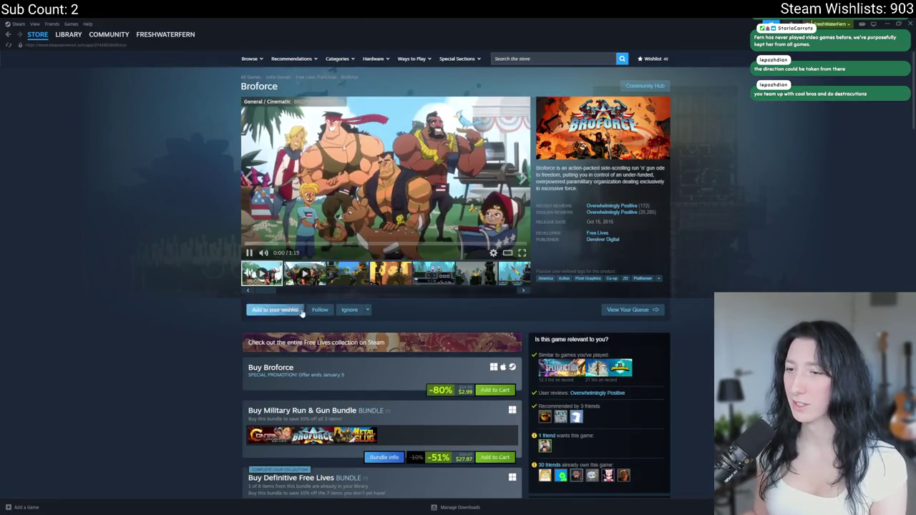
# Browse through the Broforce screenshots in the full-size viewer
pyautogui.click(458, 100)
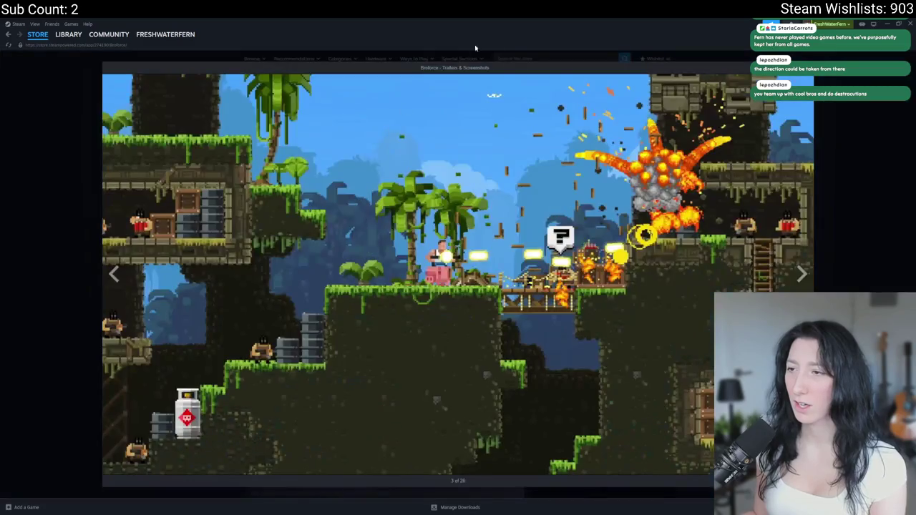
pyautogui.click(803, 275)
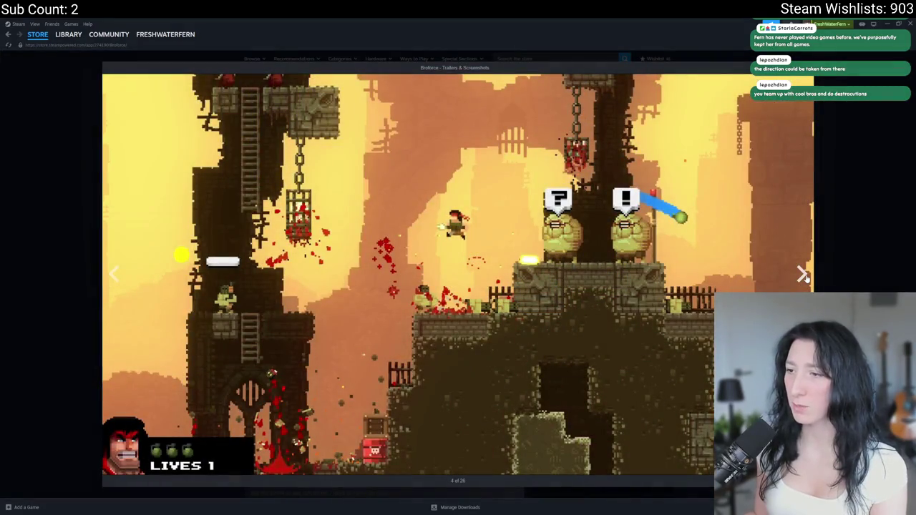
pyautogui.click(804, 276)
pyautogui.click(803, 275)
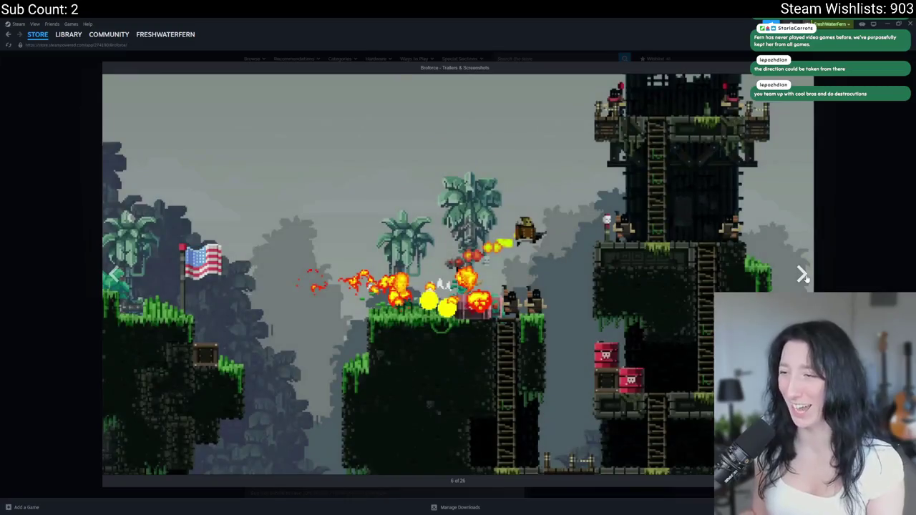
pyautogui.click(805, 277)
pyautogui.click(805, 278)
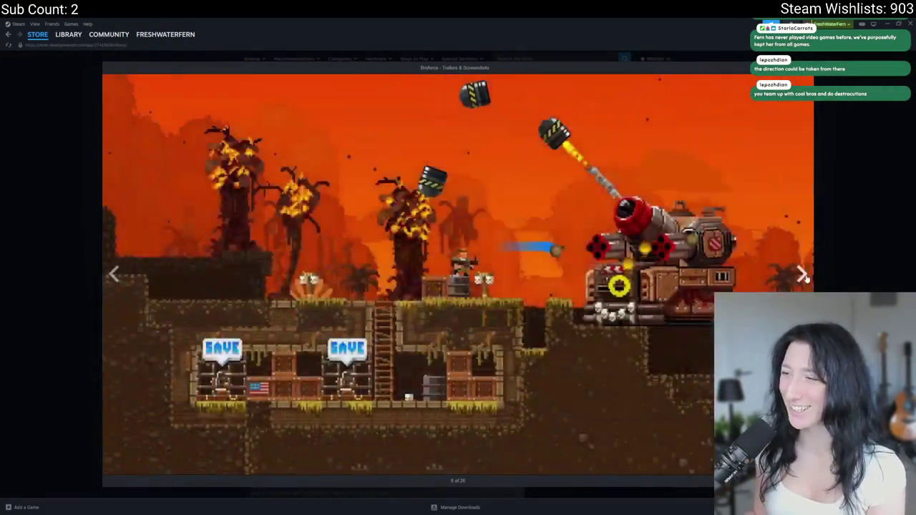
pyautogui.click(805, 278)
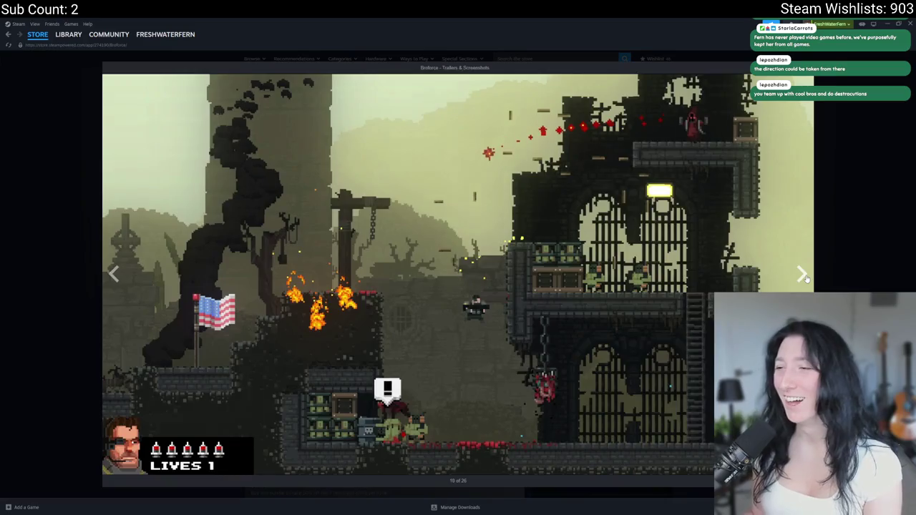
pyautogui.click(804, 278)
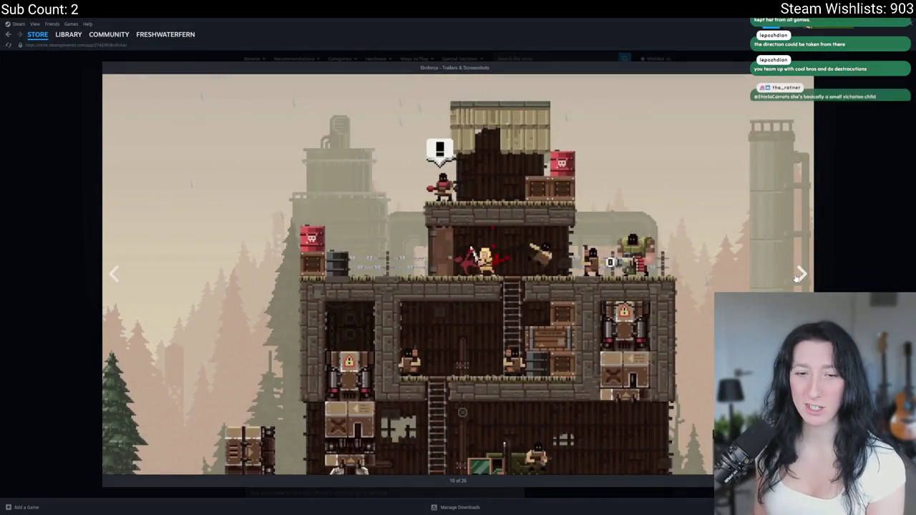
pyautogui.click(801, 275)
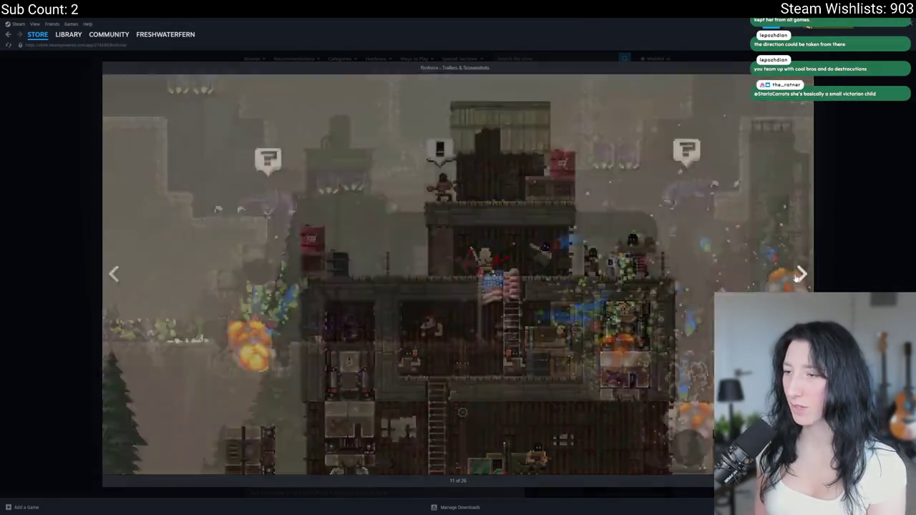
pyautogui.click(802, 275)
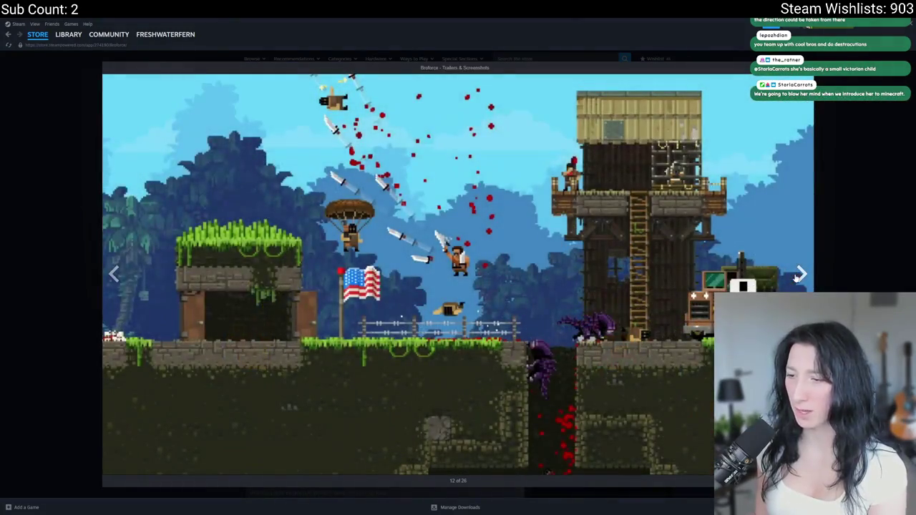
pyautogui.click(801, 277)
pyautogui.click(801, 276)
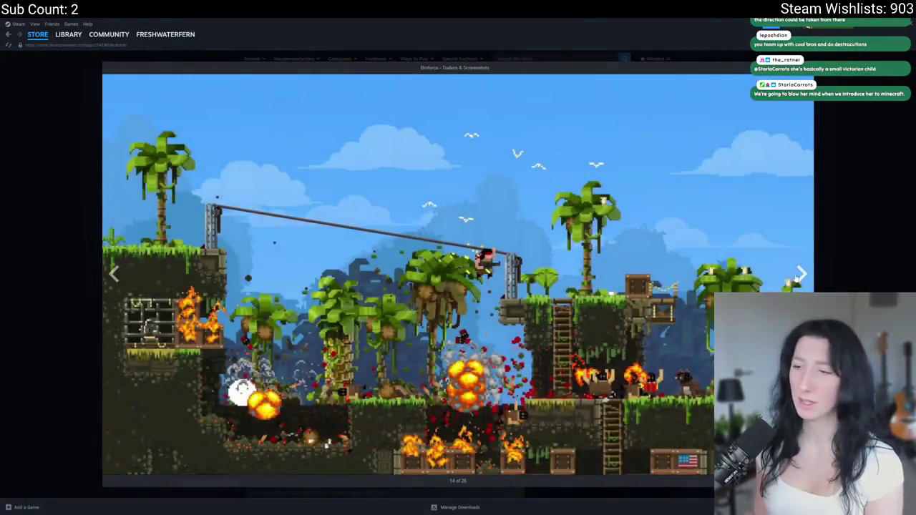
pyautogui.click(799, 277)
pyautogui.click(799, 278)
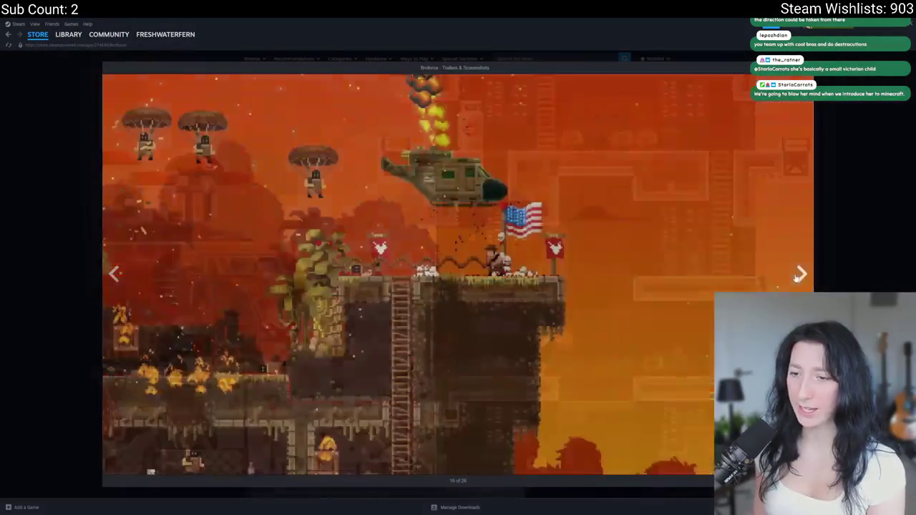
pyautogui.click(799, 278)
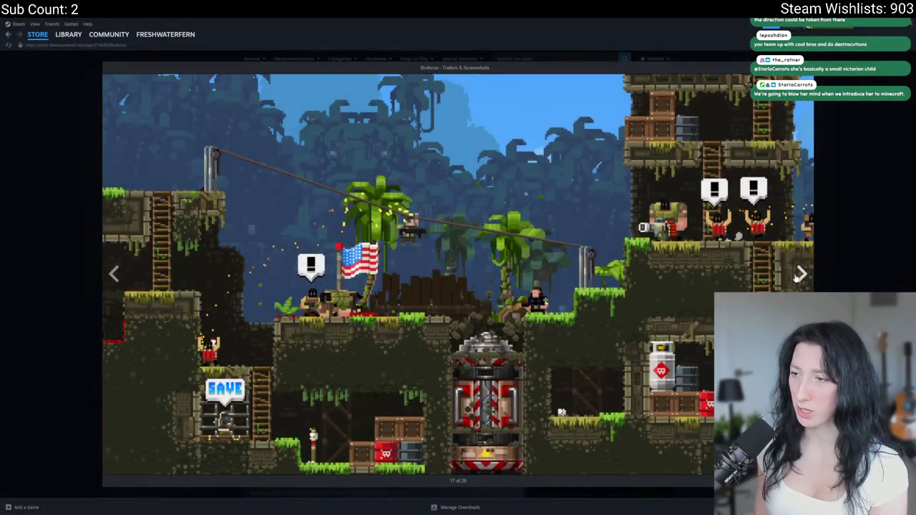
pyautogui.click(799, 277)
pyautogui.click(799, 278)
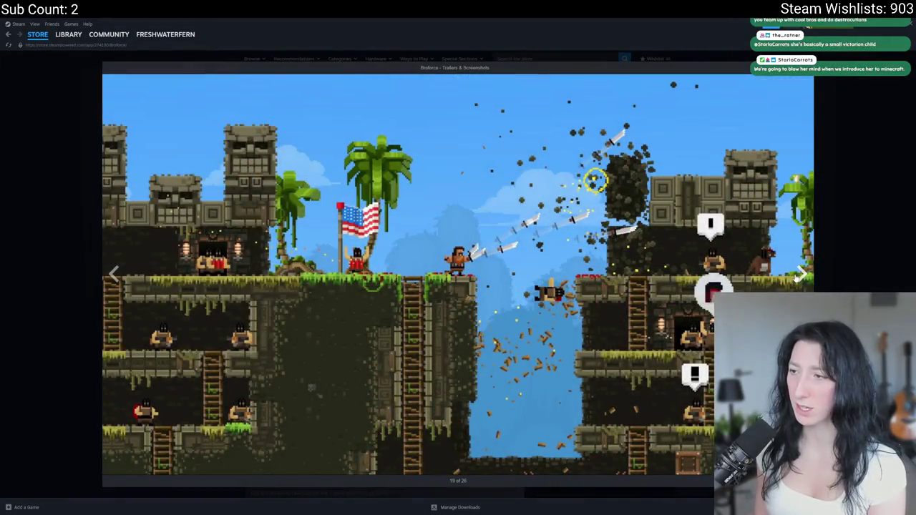
pyautogui.click(799, 277)
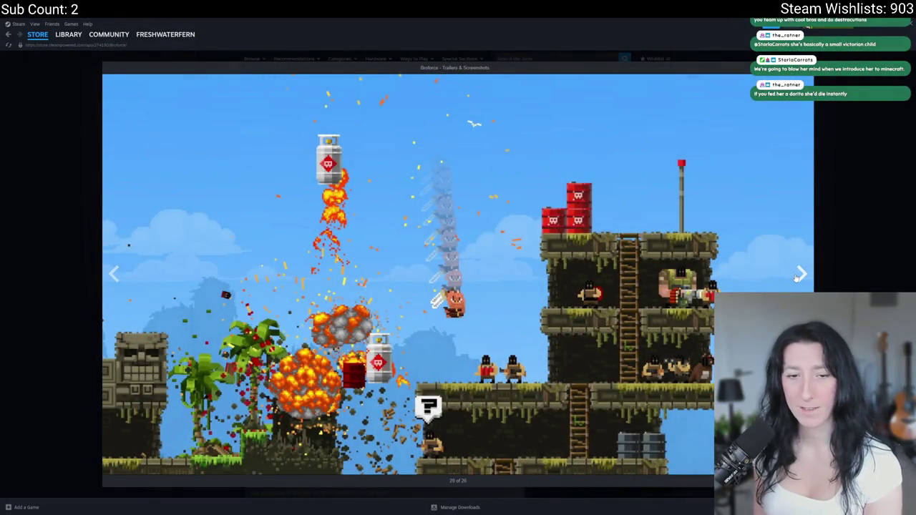
# Close the screenshot viewer, go to the Library, and return to Aseprite
pyautogui.press('Escape')
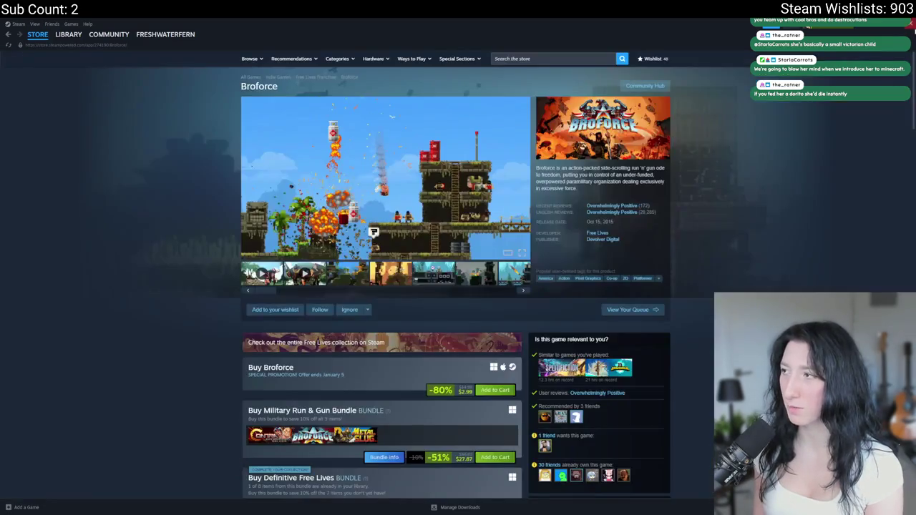
pyautogui.click(69, 35)
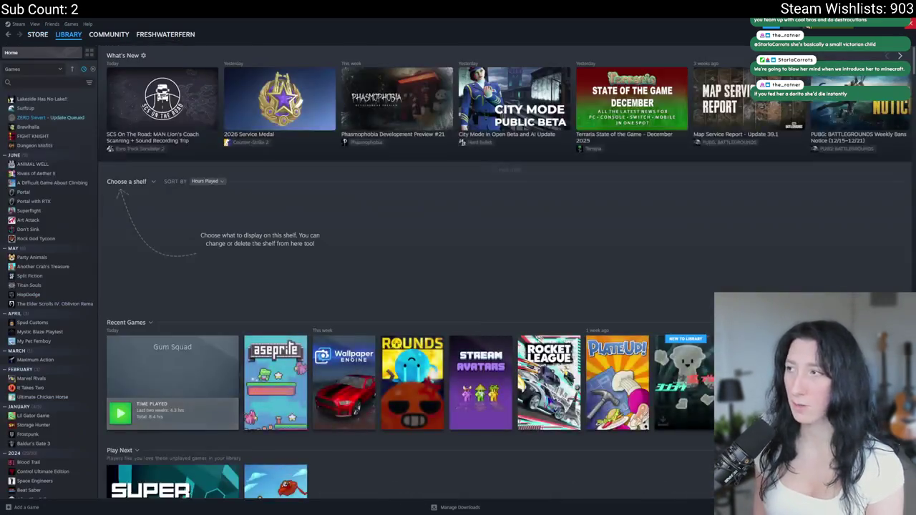
pyautogui.hotkey('alt', 'Tab')
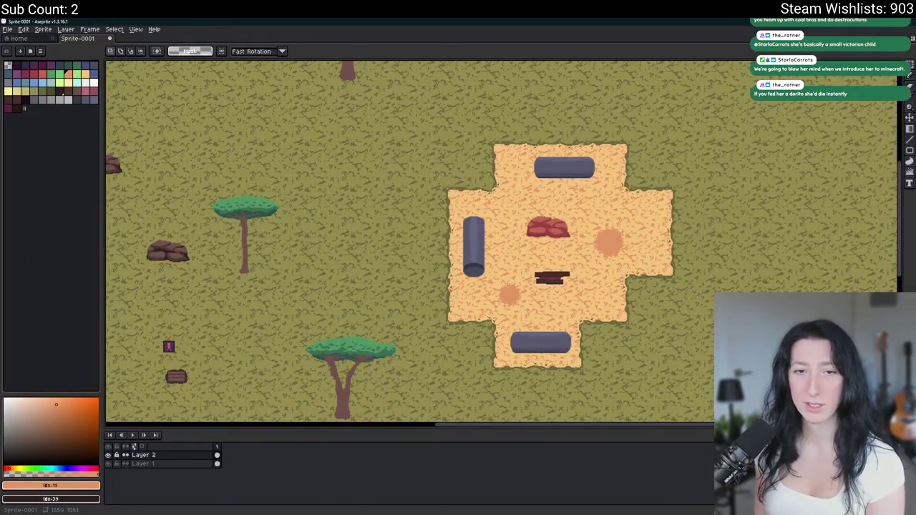
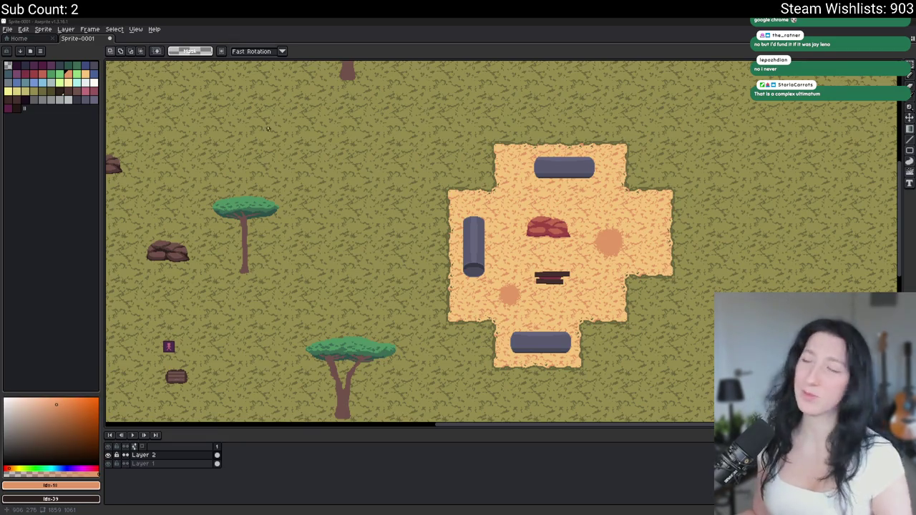
# Pan across the savanna map to bring its left side into view
pyautogui.moveTo(490, 299)
pyautogui.mouseDown()
pyautogui.moveTo(357, 248)
pyautogui.moveTo(387, 257)
pyautogui.mouseUp()
pyautogui.moveTo(312, 229)
pyautogui.mouseDown()
pyautogui.moveTo(358, 241)
pyautogui.moveTo(372, 258)
pyautogui.mouseUp()
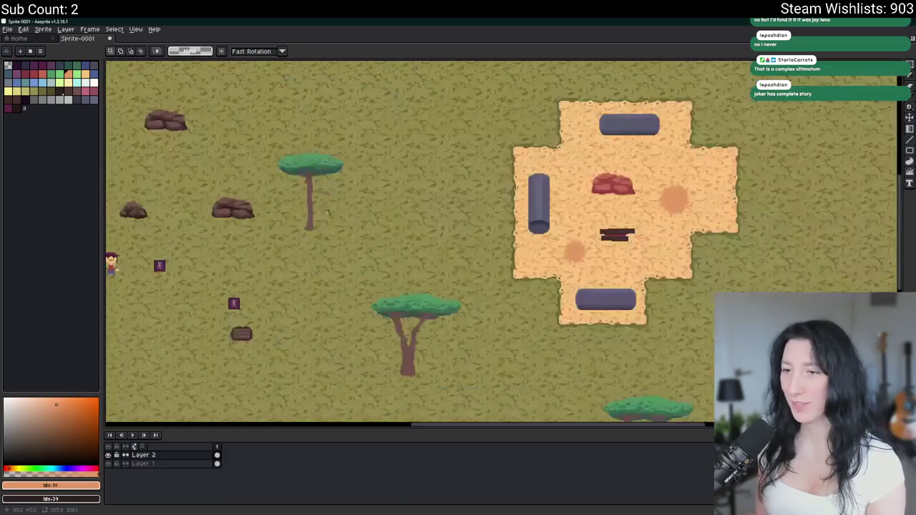
pyautogui.moveTo(322, 204); pyautogui.dragTo(469, 212)
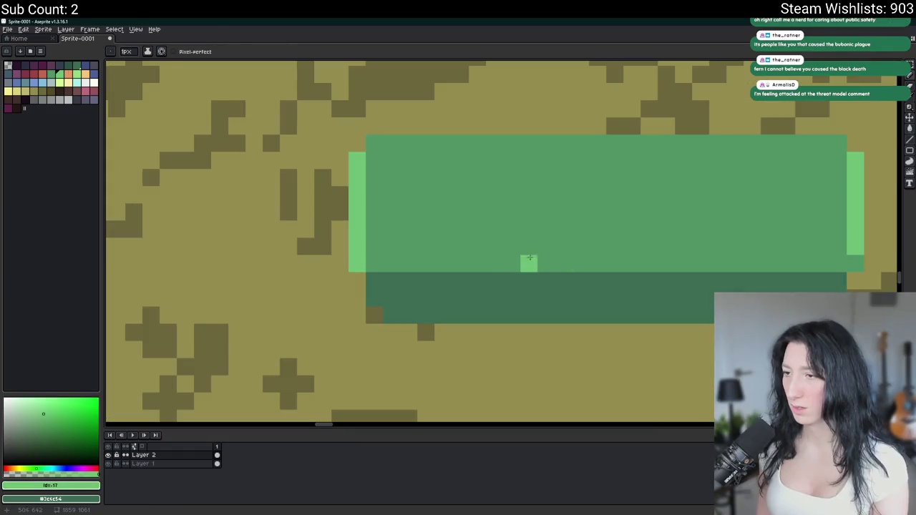
# Draw a light-green line along the green block's top edge
pyautogui.scroll(-3, 492, 268)
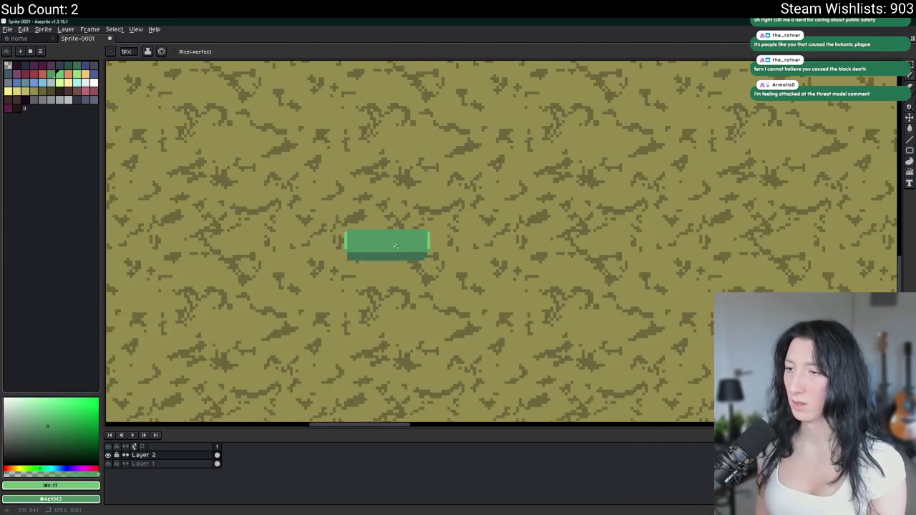
pyautogui.scroll(3, 459, 262)
pyautogui.moveTo(315, 205); pyautogui.dragTo(629, 203)
pyautogui.scroll(-2, 627, 229)
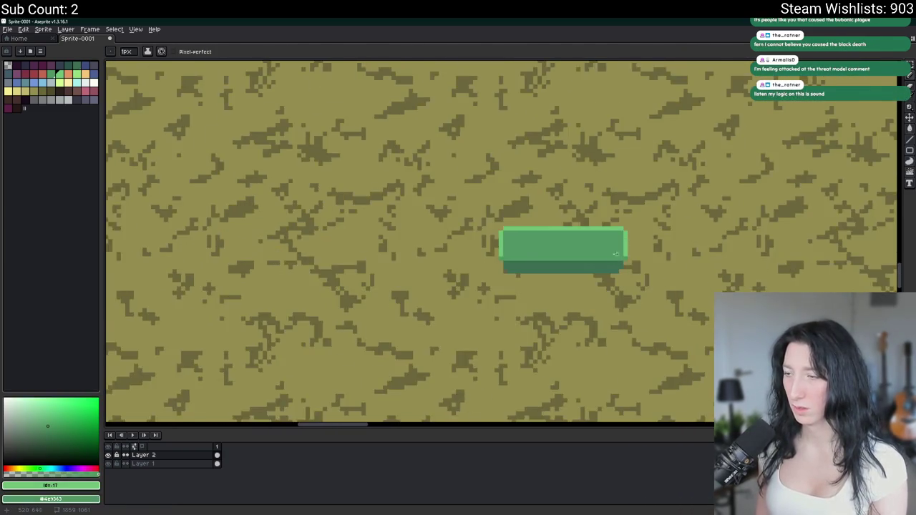
pyautogui.scroll(-1, 625, 255)
pyautogui.scroll(-2, 626, 255)
pyautogui.scroll(2, 532, 254)
pyautogui.scroll(-3, 532, 254)
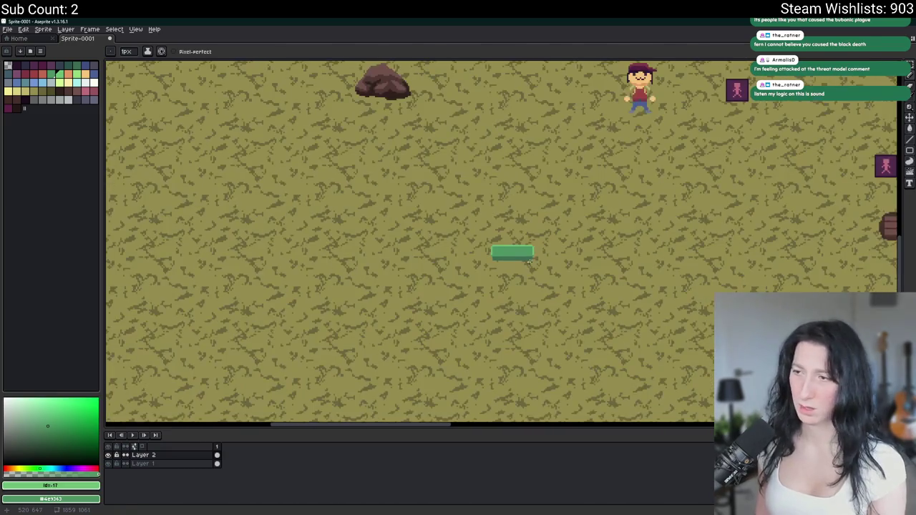
# Reframe the view and draw a second light-green line across the green block
pyautogui.moveTo(528, 258); pyautogui.dragTo(420, 251)
pyautogui.scroll(3, 420, 252)
pyautogui.scroll(2, 386, 239)
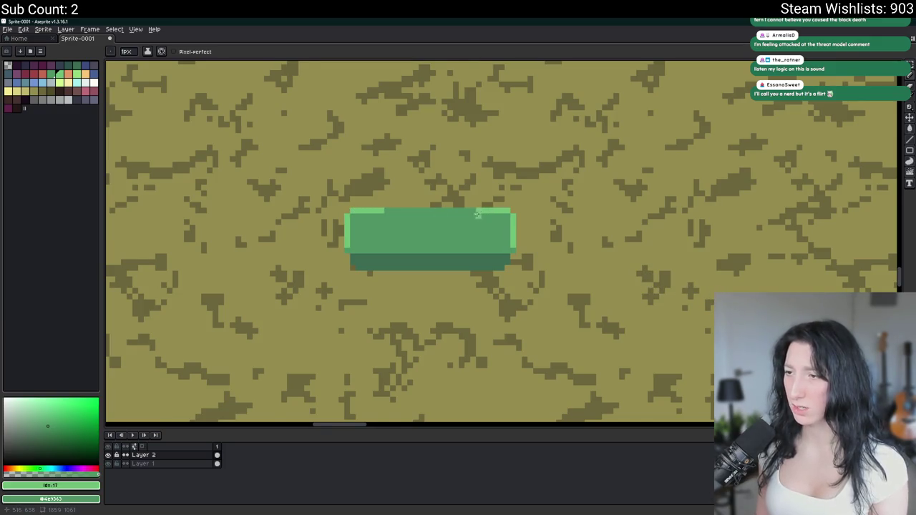
pyautogui.scroll(-3, 478, 211)
pyautogui.moveTo(525, 243)
pyautogui.mouseDown()
pyautogui.moveTo(458, 229)
pyautogui.moveTo(228, 238)
pyautogui.mouseUp()
pyautogui.scroll(3, 458, 229)
pyautogui.scroll(2, 460, 234)
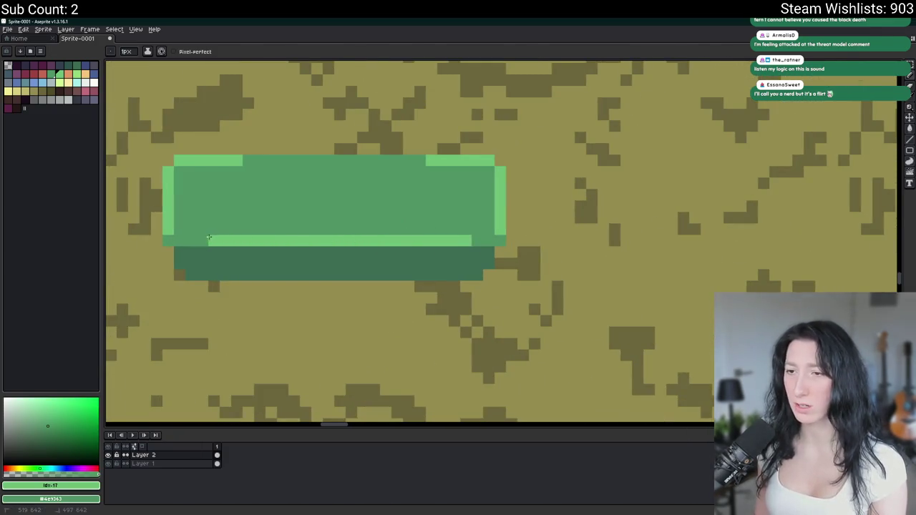
pyautogui.scroll(-3, 200, 245)
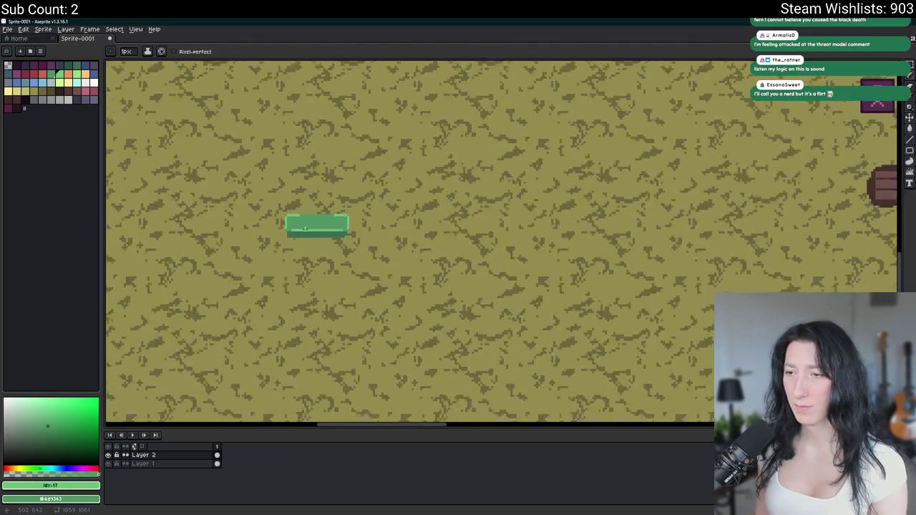
pyautogui.scroll(-1, 297, 232)
pyautogui.scroll(2, 292, 229)
pyautogui.scroll(2, 315, 223)
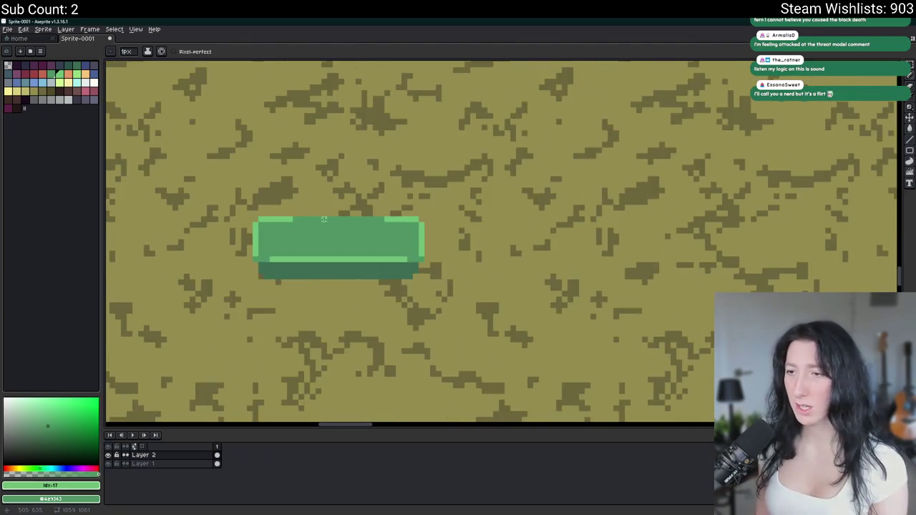
pyautogui.scroll(-2, 353, 270)
pyautogui.scroll(-1, 353, 266)
pyautogui.scroll(4, 344, 241)
pyautogui.moveTo(344, 240); pyautogui.dragTo(375, 225)
pyautogui.scroll(1, 408, 200)
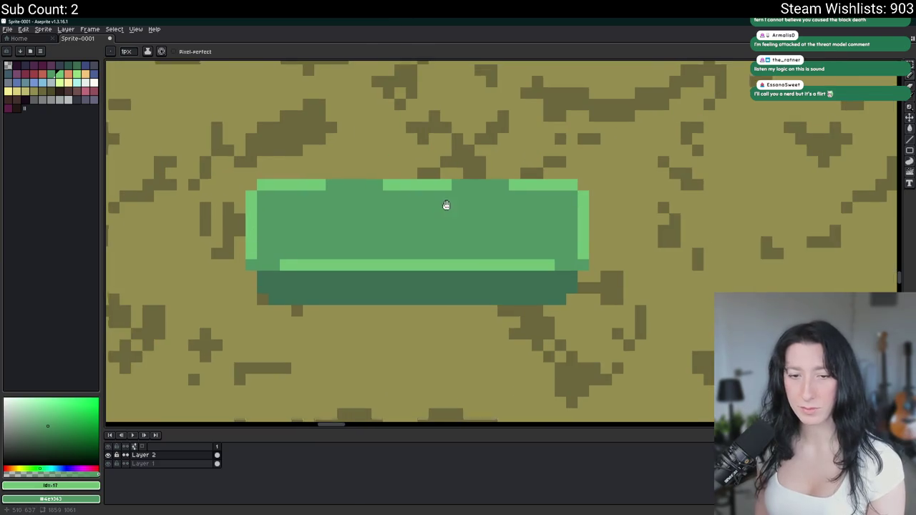
pyautogui.moveTo(446, 202); pyautogui.dragTo(381, 253)
pyautogui.moveTo(224, 265); pyautogui.dragTo(482, 263)
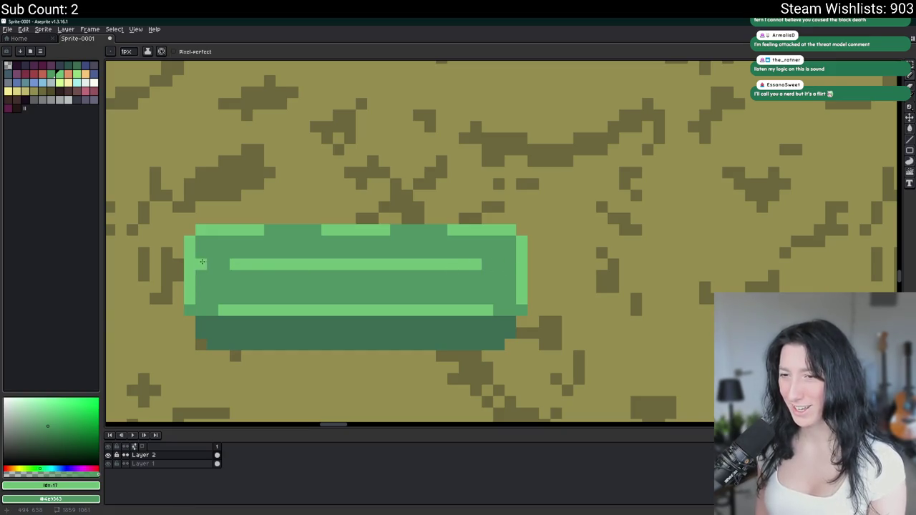
# Bucket-fill the block's middle stripe with a paler green
pyautogui.scroll(-3, 215, 276)
pyautogui.scroll(-2, 243, 283)
pyautogui.scroll(1, 261, 284)
pyautogui.scroll(5, 262, 284)
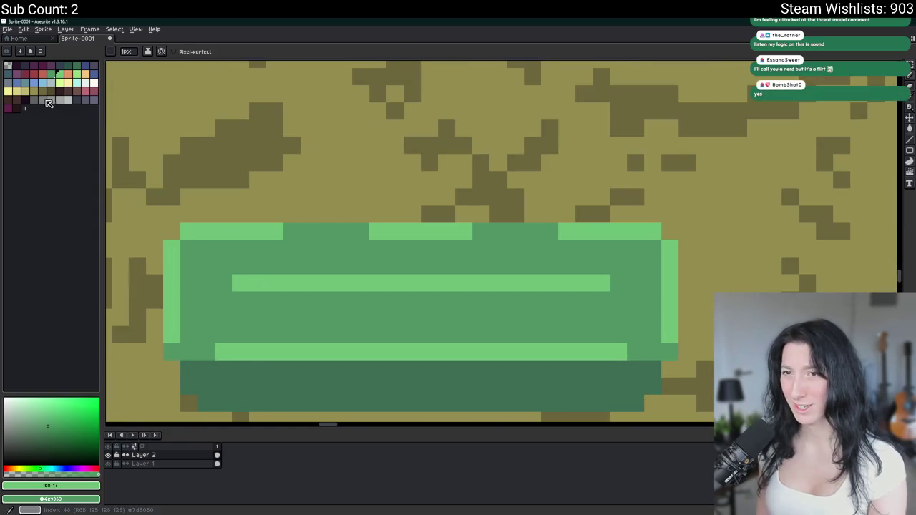
pyautogui.click(77, 73)
pyautogui.press('g')
pyautogui.click(173, 168)
pyautogui.click(309, 283)
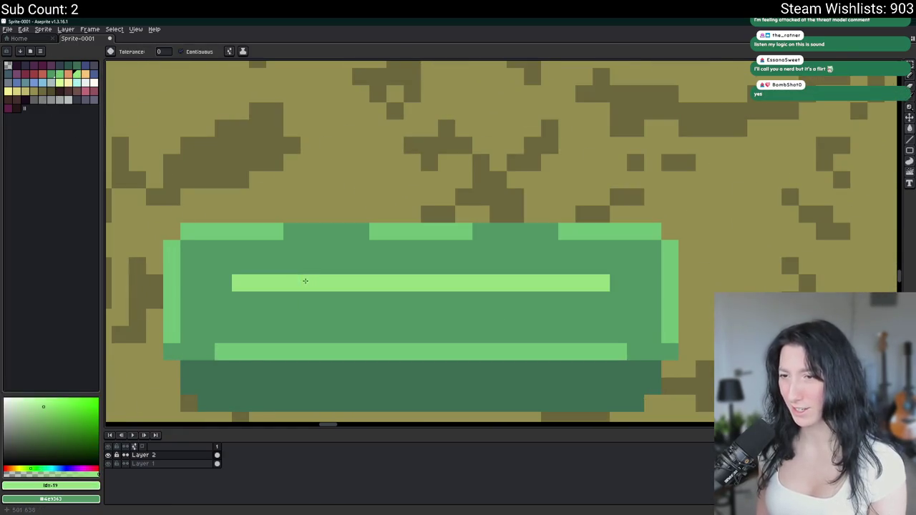
# Draw a light-green line under the pale stripe
pyautogui.click(62, 75)
pyautogui.press('b')
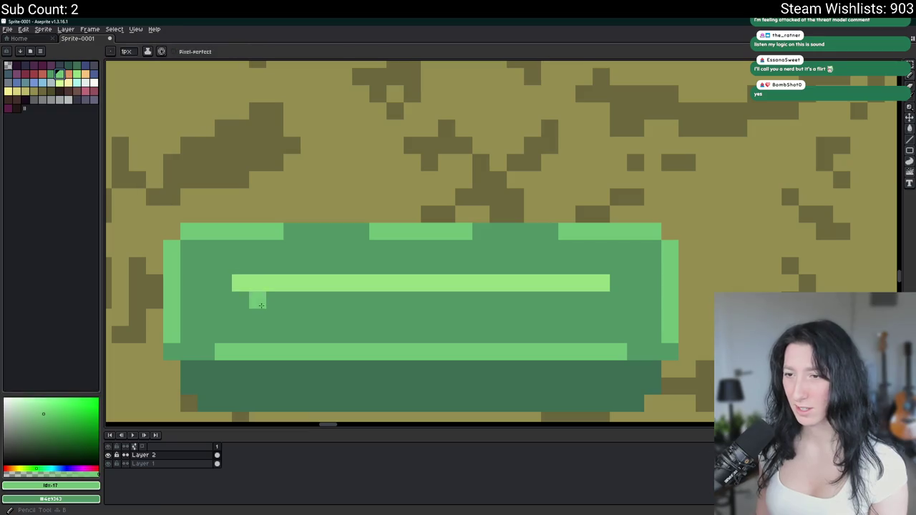
pyautogui.moveTo(274, 301); pyautogui.dragTo(550, 297)
pyautogui.scroll(-5, 564, 297)
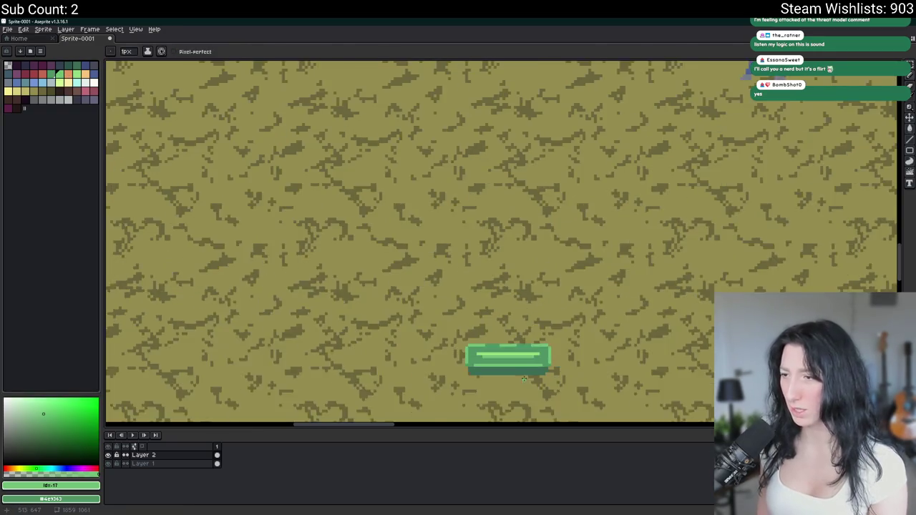
pyautogui.scroll(-1, 494, 233)
pyautogui.scroll(-2, 494, 233)
pyautogui.moveTo(560, 232); pyautogui.dragTo(528, 260)
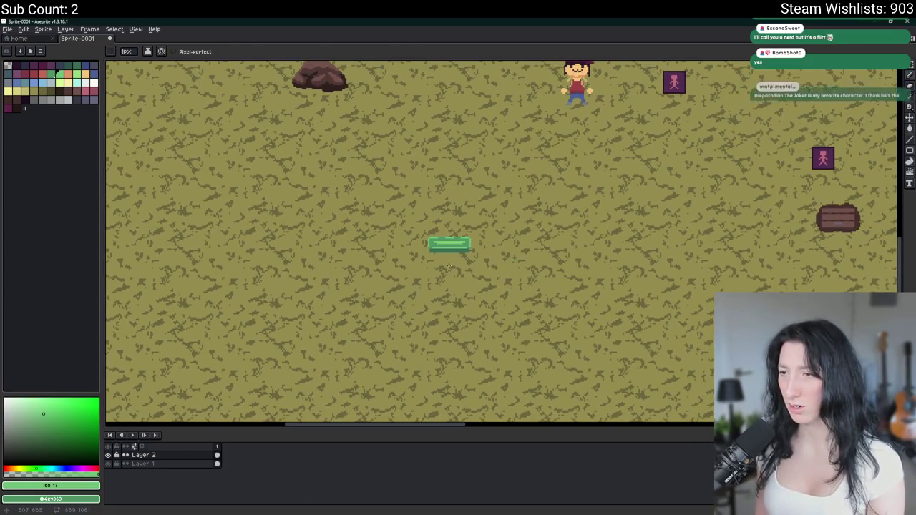
pyautogui.scroll(-1, 447, 245)
pyautogui.scroll(1, 445, 243)
pyautogui.scroll(2, 445, 244)
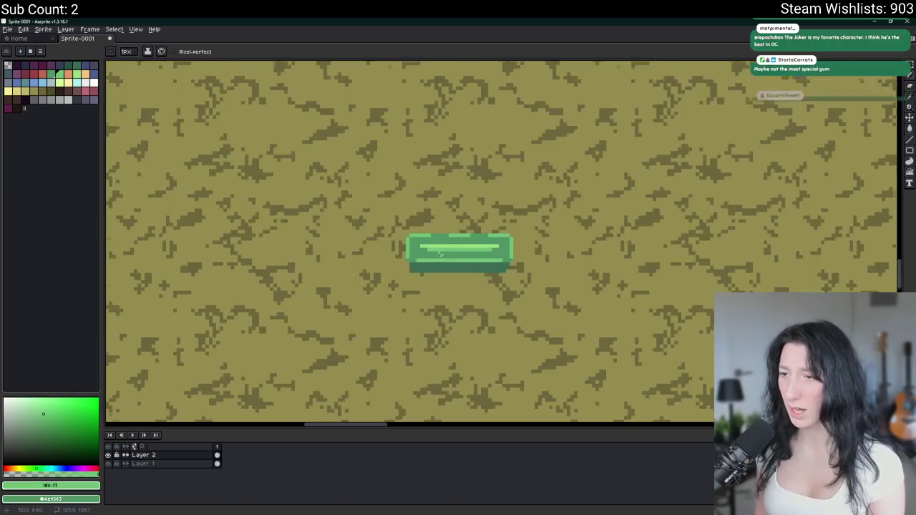
pyautogui.scroll(3, 445, 244)
# Sample the block's mid green and paint a row along the lower highlight
pyautogui.keyDown('alt'); pyautogui.click(409, 284); pyautogui.keyUp('alt')
pyautogui.hscroll(1, 264, 273)
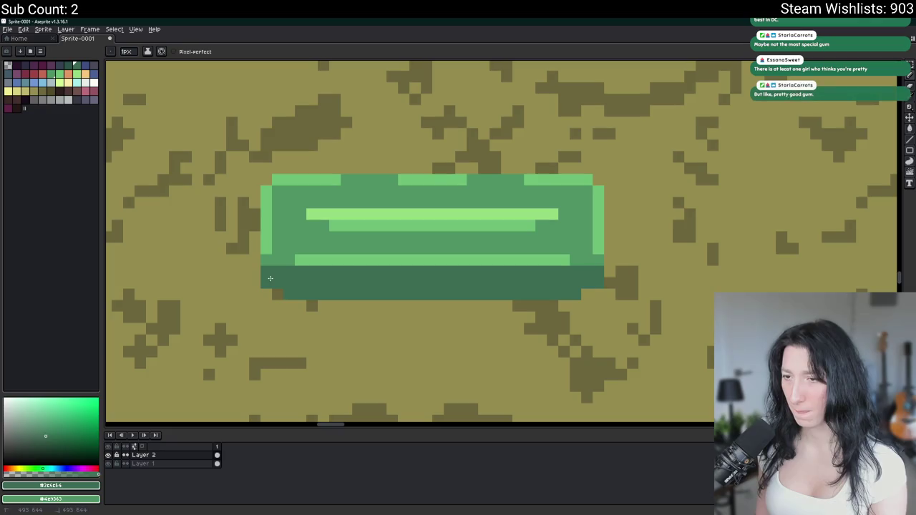
pyautogui.scroll(-2, 583, 293)
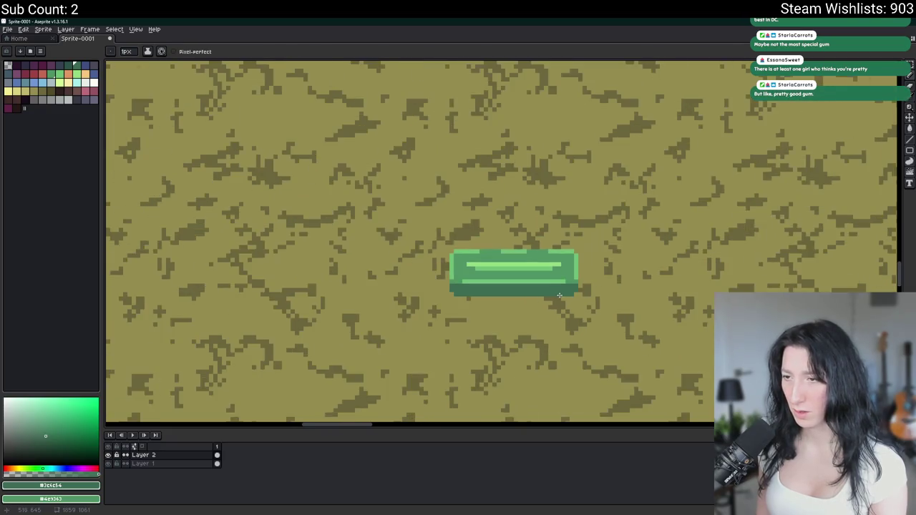
pyautogui.scroll(-1, 566, 286)
pyautogui.scroll(2, 501, 272)
pyautogui.scroll(2, 451, 250)
pyautogui.press('alt')
pyautogui.keyDown('alt'); pyautogui.click(436, 251); pyautogui.keyUp('alt')
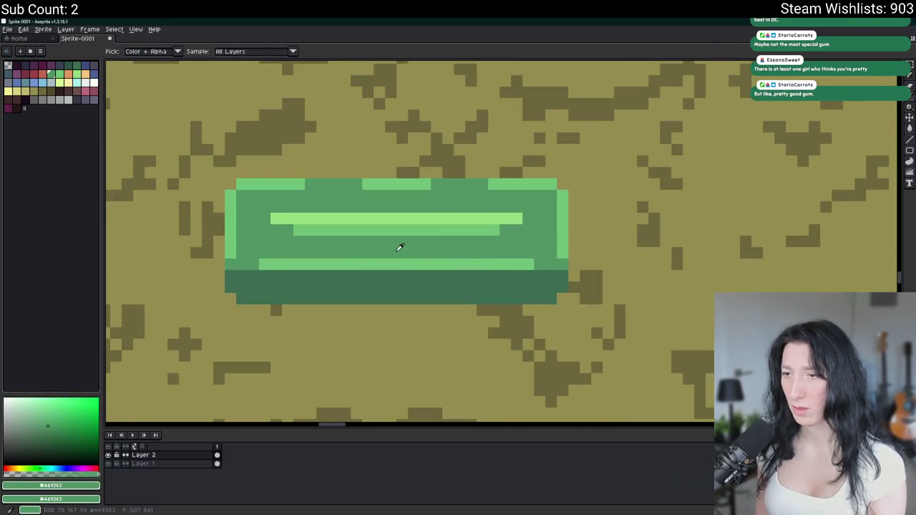
pyautogui.moveTo(266, 277); pyautogui.dragTo(537, 273)
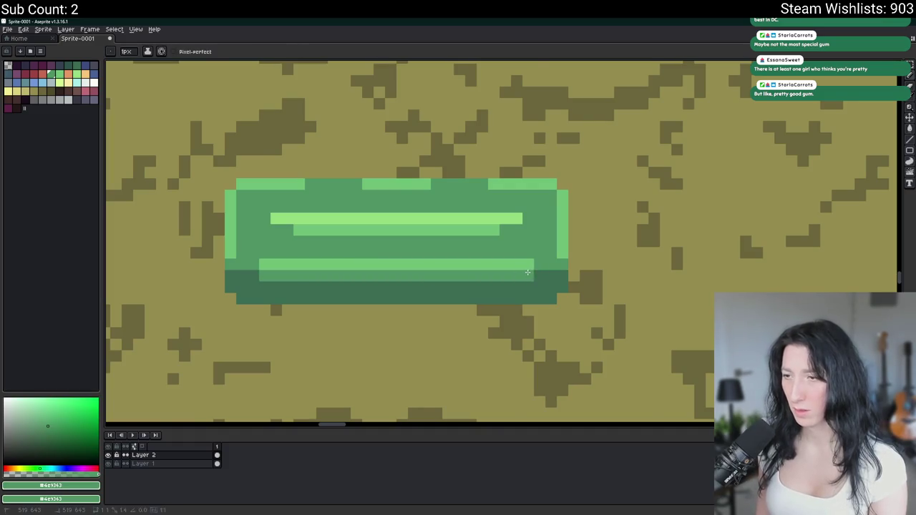
pyautogui.scroll(-3, 529, 273)
pyautogui.scroll(-1, 529, 266)
pyautogui.scroll(-1, 530, 266)
pyautogui.scroll(-1, 530, 267)
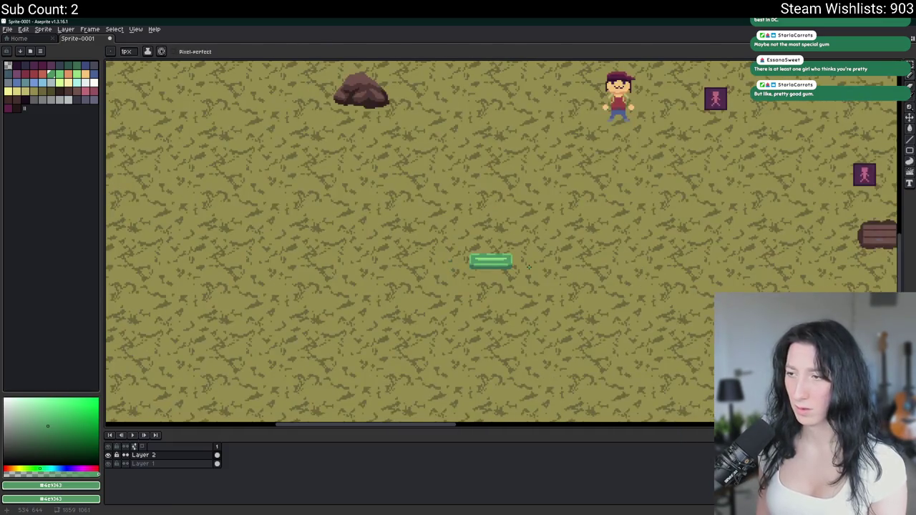
pyautogui.scroll(2, 531, 266)
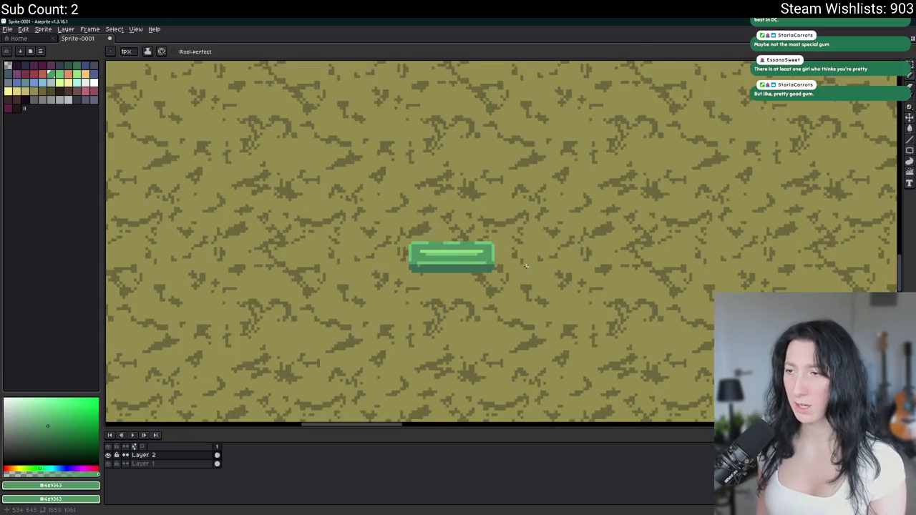
pyautogui.scroll(-1, 523, 266)
pyautogui.scroll(-1, 523, 267)
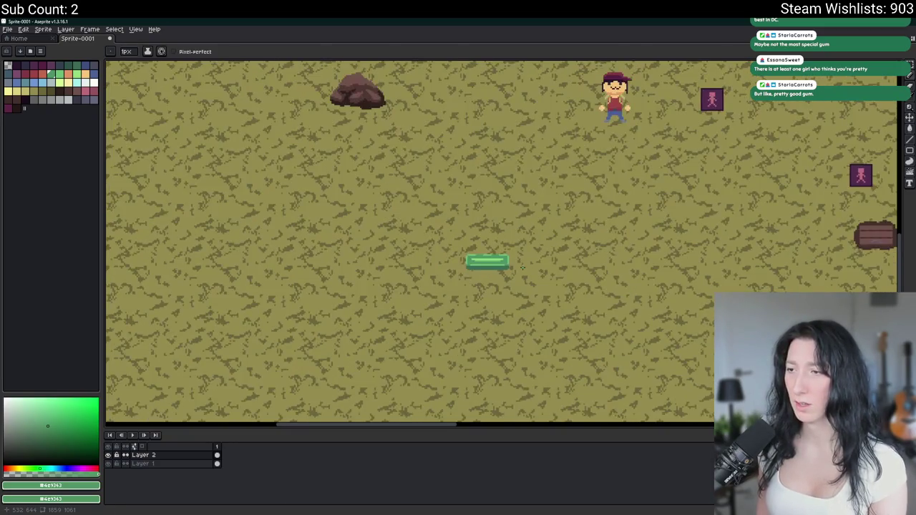
pyautogui.scroll(1, 502, 263)
pyautogui.scroll(1, 443, 260)
pyautogui.scroll(1, 383, 258)
pyautogui.scroll(-3, 383, 258)
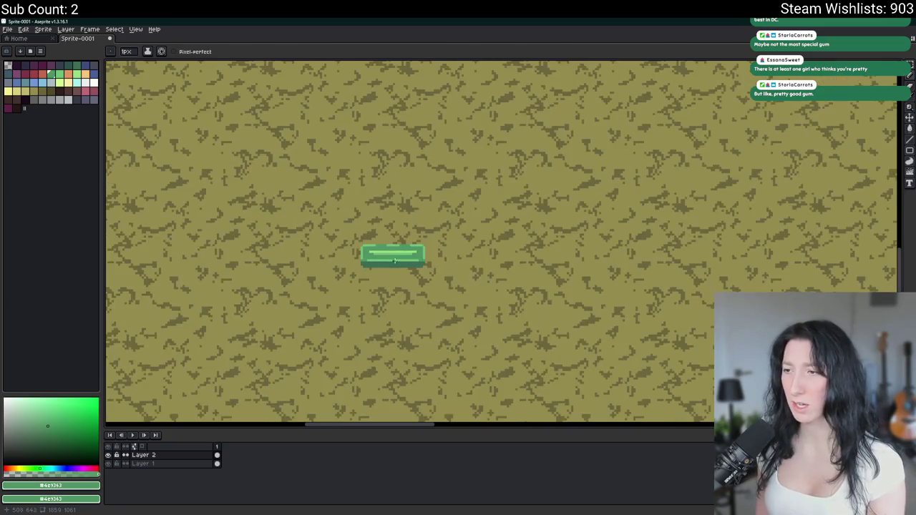
pyautogui.scroll(-1, 376, 322)
# Move the green chest up beside the character and zoom in on it
pyautogui.moveTo(354, 313)
pyautogui.mouseDown()
pyautogui.moveTo(444, 238)
pyautogui.moveTo(481, 188)
pyautogui.mouseUp()
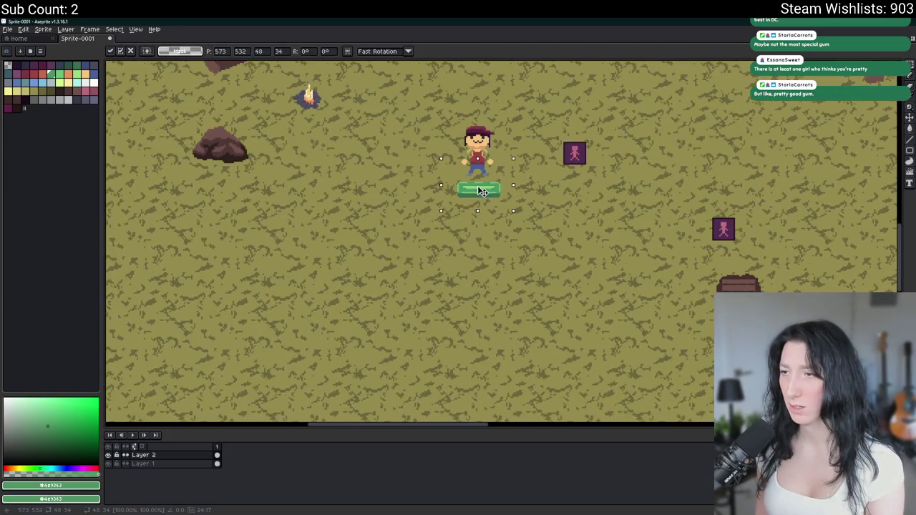
pyautogui.scroll(1, 478, 192)
pyautogui.scroll(1, 458, 222)
pyautogui.scroll(1, 412, 247)
pyautogui.scroll(1, 402, 253)
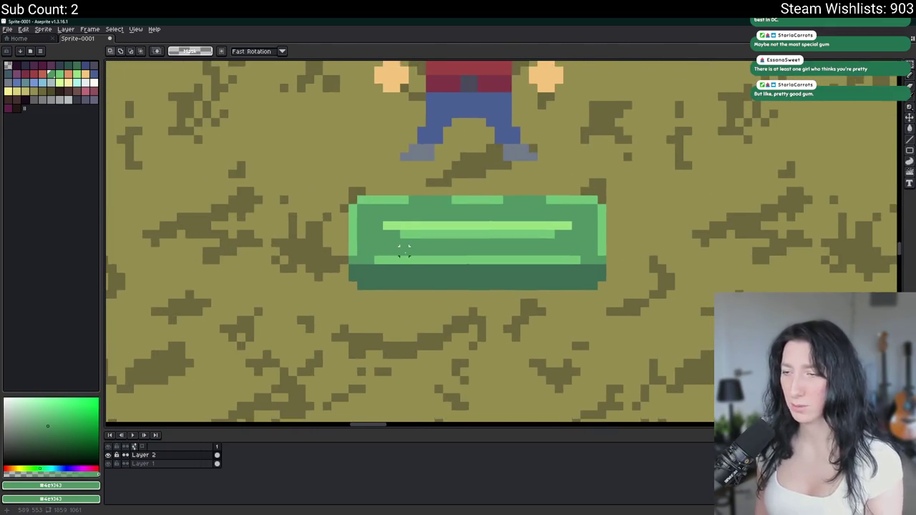
pyautogui.scroll(-1, 405, 251)
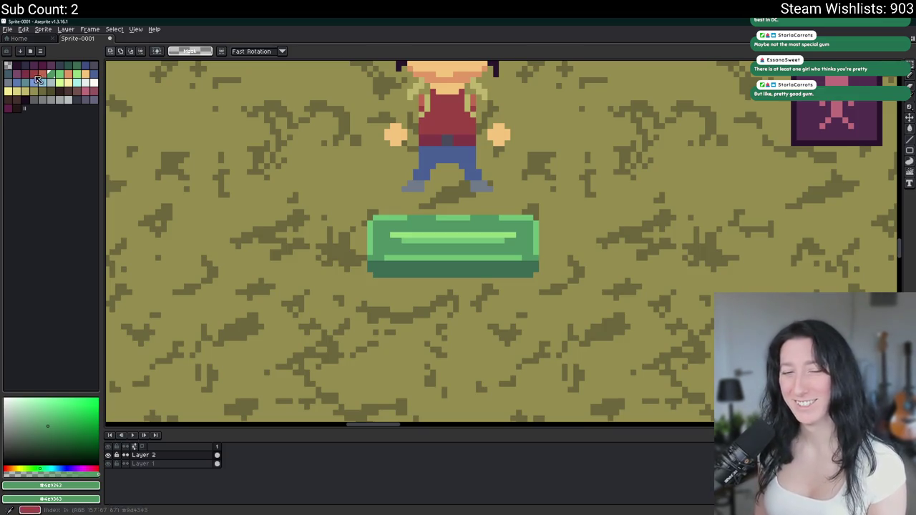
pyautogui.scroll(1, 306, 235)
pyautogui.scroll(1, 306, 235)
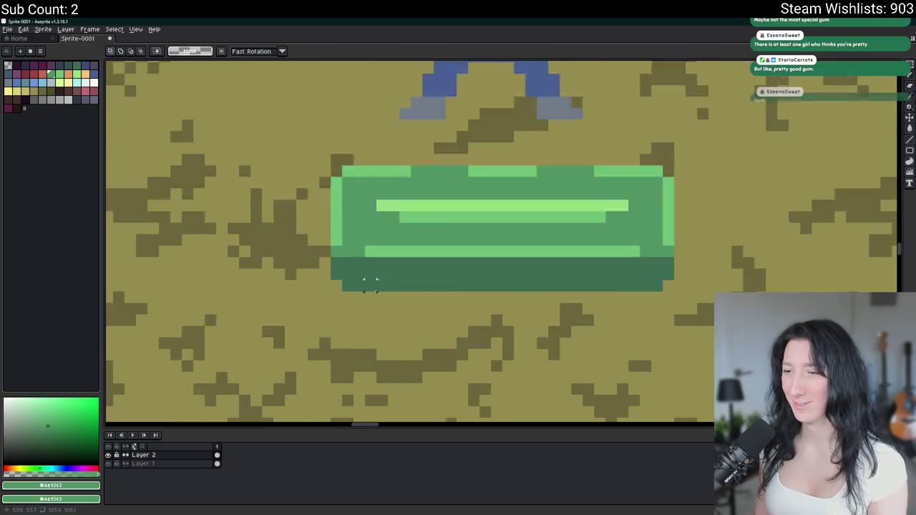
pyautogui.scroll(1, 368, 282)
# Thicken the chest's dark-green base by one row
pyautogui.press('b')
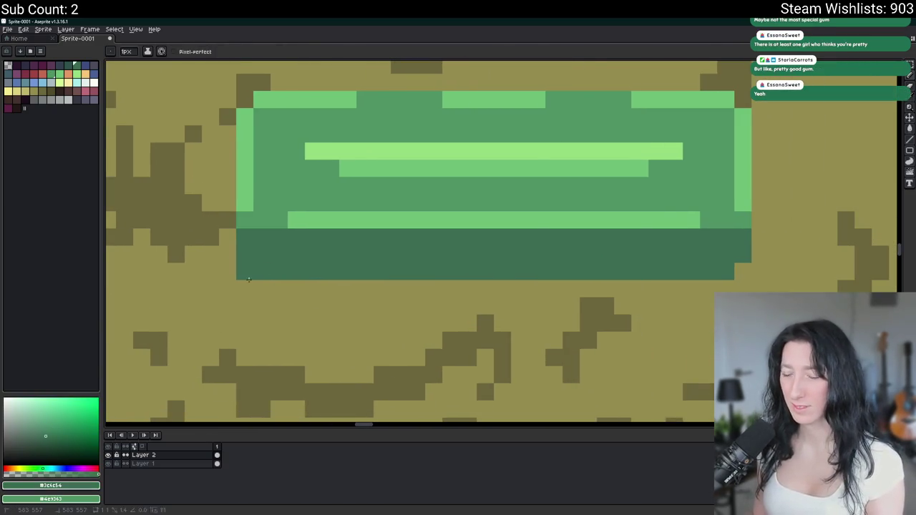
pyautogui.click(245, 289)
pyautogui.moveTo(743, 272)
pyautogui.mouseDown()
pyautogui.moveTo(640, 289)
pyautogui.moveTo(251, 289)
pyautogui.mouseUp()
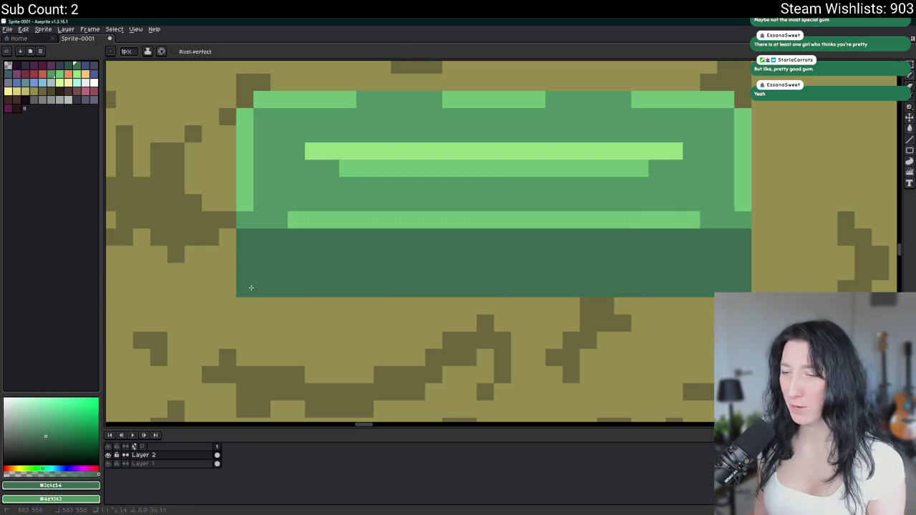
pyautogui.scroll(-5, 384, 304)
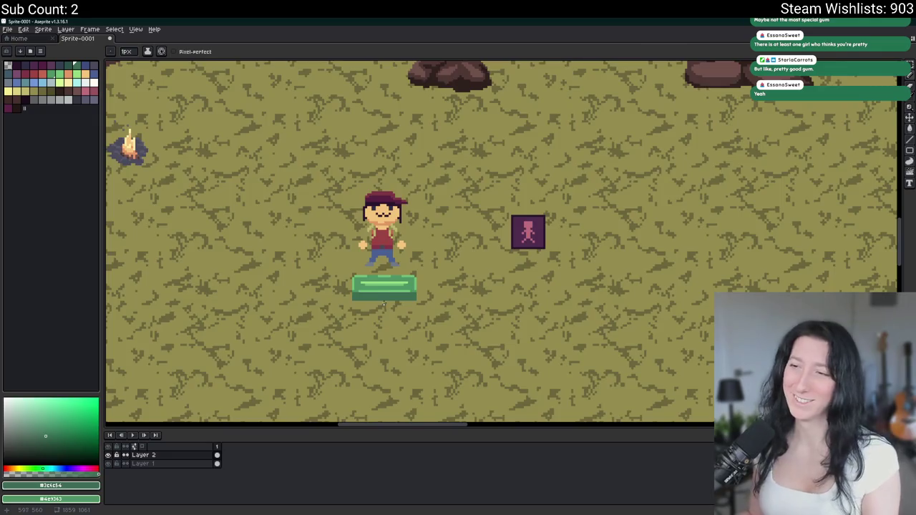
pyautogui.scroll(1, 384, 304)
pyautogui.scroll(2, 242, 263)
pyautogui.scroll(1, 242, 264)
# Add a dark-green row beneath the chest and fill the tan gap dark green
pyautogui.click(242, 263)
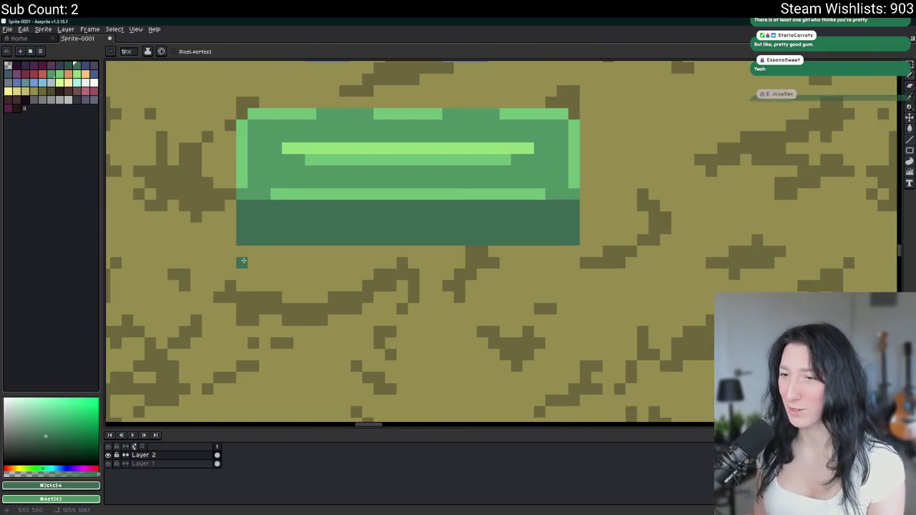
pyautogui.keyDown('shift'); pyautogui.click(570, 265); pyautogui.keyUp('shift')
pyautogui.click(569, 257)
pyautogui.click(302, 249)
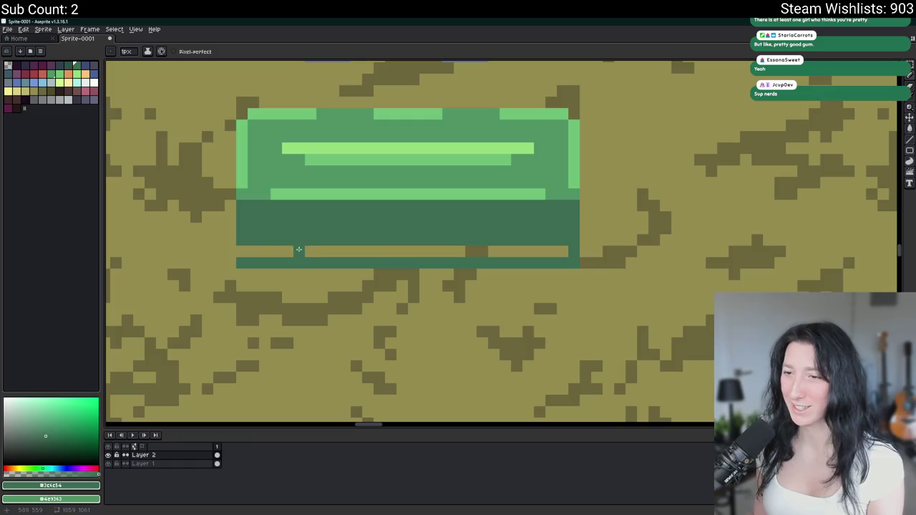
pyautogui.press('g')
pyautogui.click(277, 251)
pyautogui.scroll(-2, 277, 250)
pyautogui.scroll(-2, 279, 244)
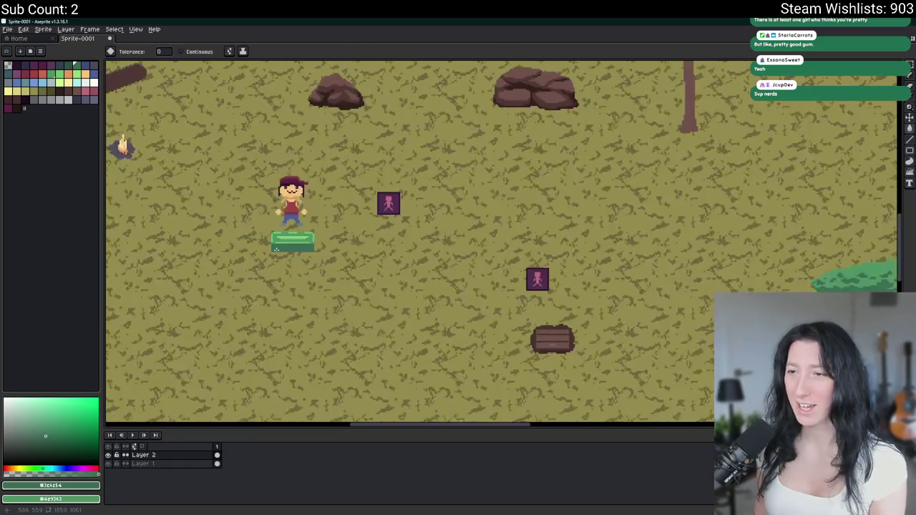
pyautogui.scroll(1, 280, 239)
pyautogui.scroll(2, 280, 239)
# Try a light-green line along the chest's lower edge, then undo it
pyautogui.press('b')
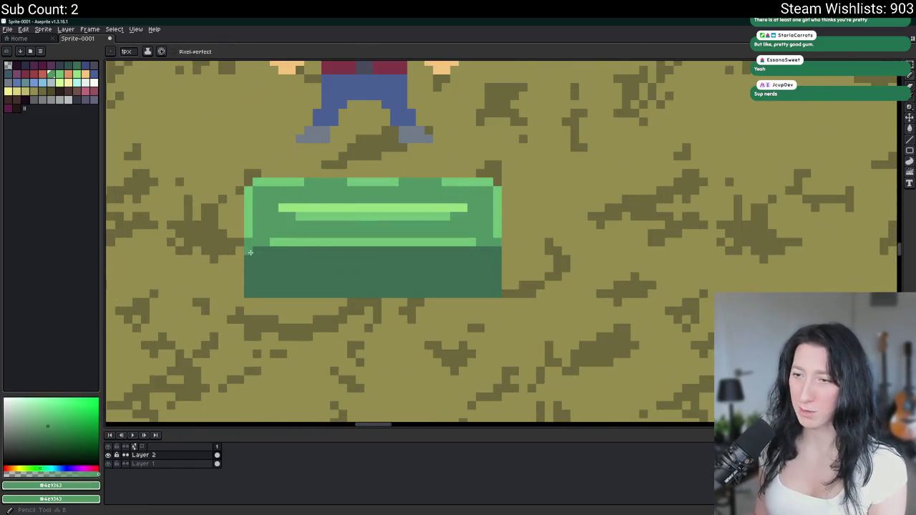
pyautogui.moveTo(274, 243); pyautogui.dragTo(493, 253)
pyautogui.scroll(1, 381, 247)
pyautogui.press('i')
pyautogui.click(389, 240)
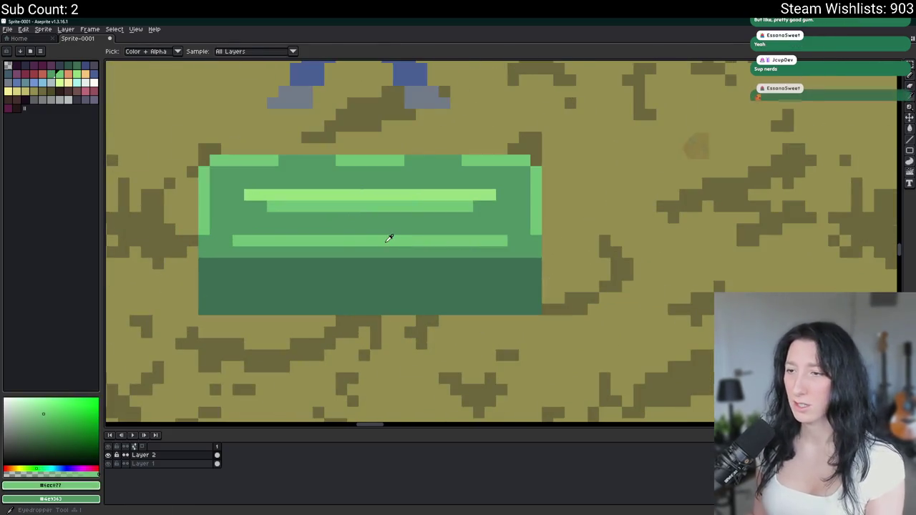
pyautogui.press('b')
pyautogui.hotkey('ctrl', 'z')
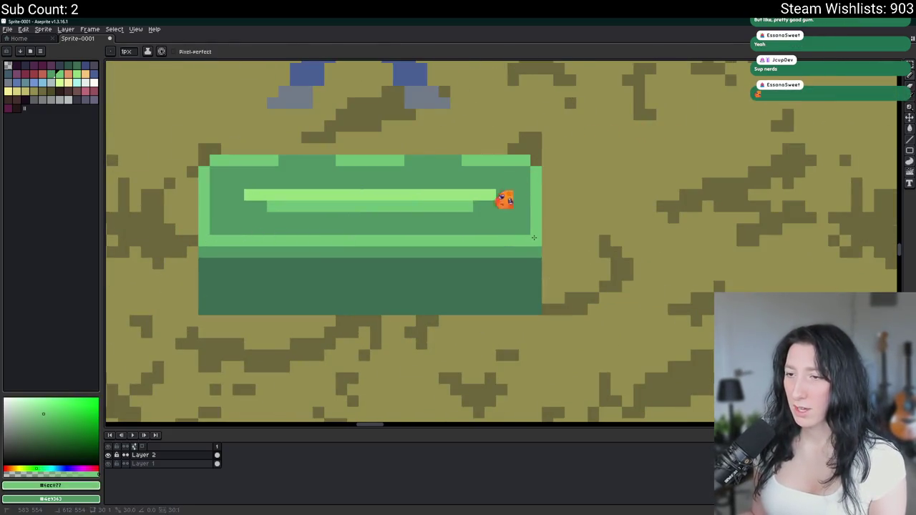
pyautogui.scroll(-3, 522, 229)
pyautogui.scroll(-1, 522, 230)
pyautogui.scroll(5, 513, 242)
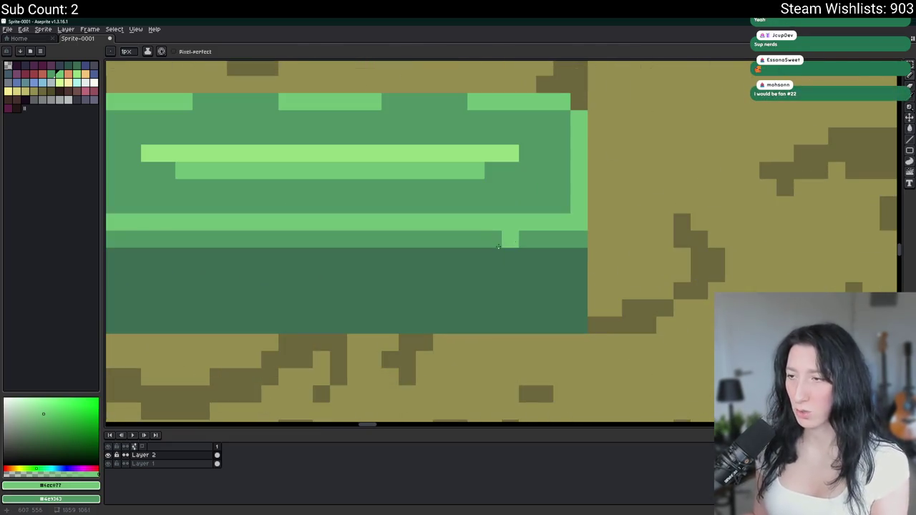
# Draw a medium-green row along the chest's bottom and fill the band above it
pyautogui.moveTo(351, 247); pyautogui.dragTo(446, 210)
pyautogui.keyDown('alt'); pyautogui.click(447, 211); pyautogui.keyUp('alt')
pyautogui.moveTo(240, 284); pyautogui.dragTo(706, 279)
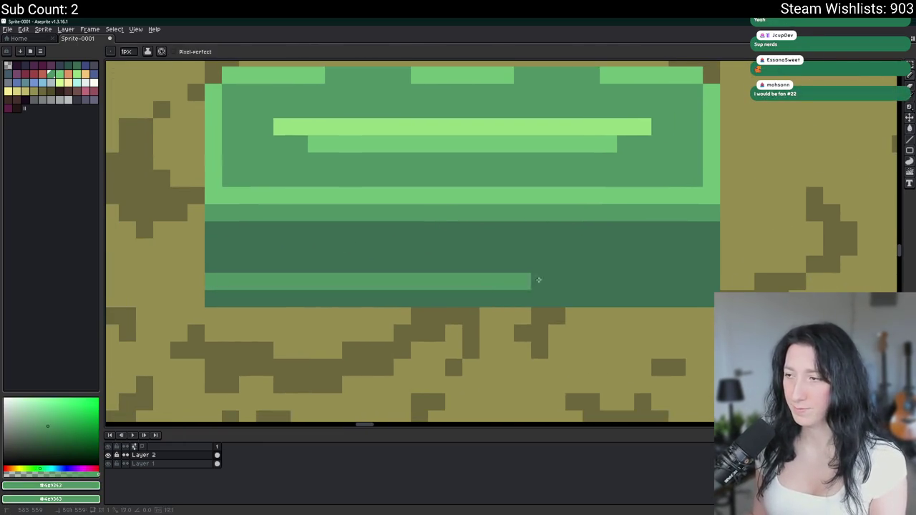
pyautogui.press('g')
pyautogui.click(671, 248)
pyautogui.scroll(-3, 671, 248)
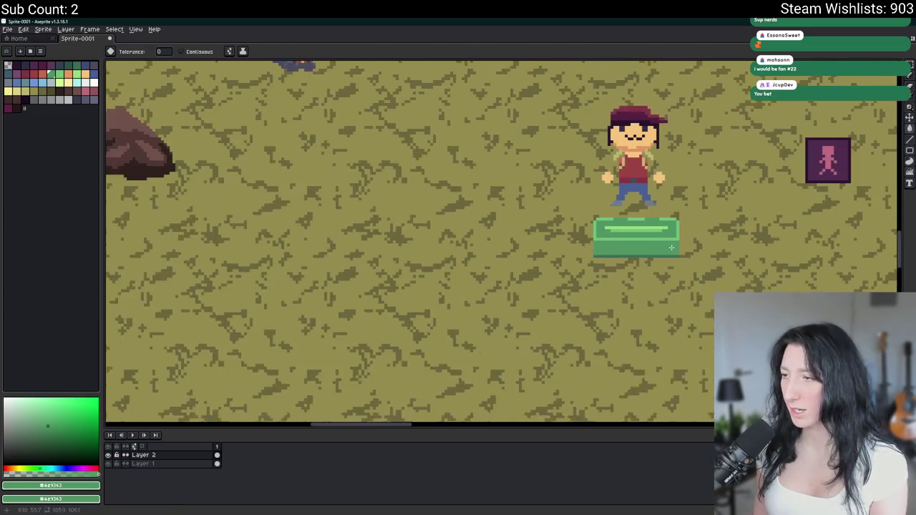
pyautogui.scroll(4, 576, 252)
pyautogui.keyDown('alt'); pyautogui.click(575, 252); pyautogui.keyUp('alt')
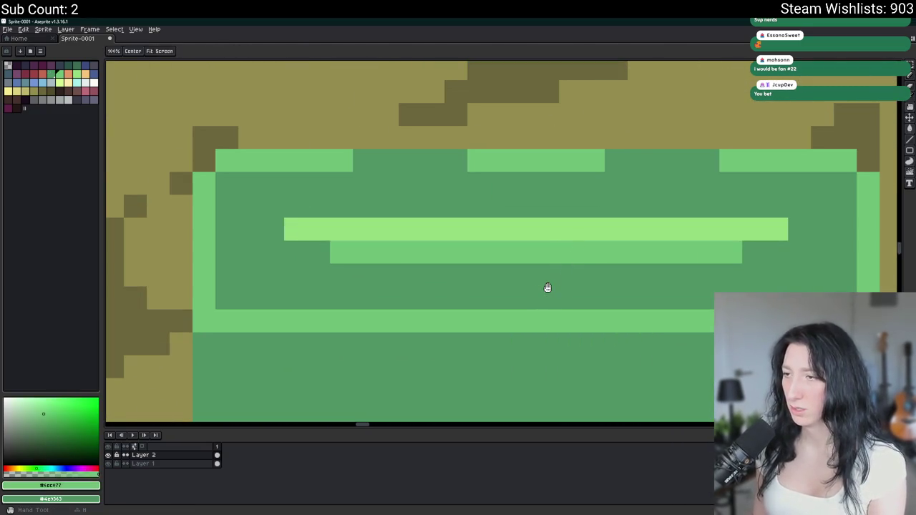
# Bucket-fill the chest lid's band light green and add a darker medium-green pixel inside
pyautogui.click(546, 287)
pyautogui.scroll(-3, 546, 286)
pyautogui.scroll(-1, 547, 286)
pyautogui.scroll(2, 628, 289)
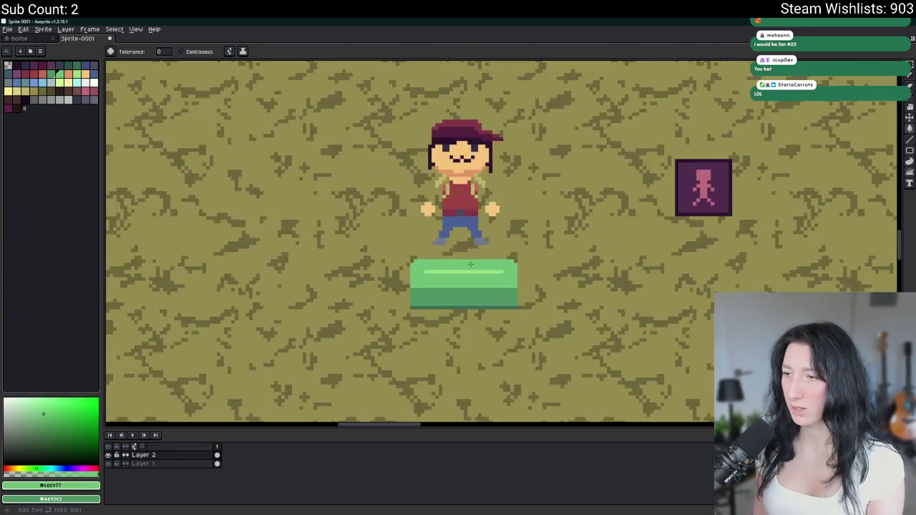
pyautogui.scroll(2, 416, 285)
pyautogui.keyDown('alt'); pyautogui.click(413, 304); pyautogui.keyUp('alt')
pyautogui.press('b')
pyautogui.click(489, 296)
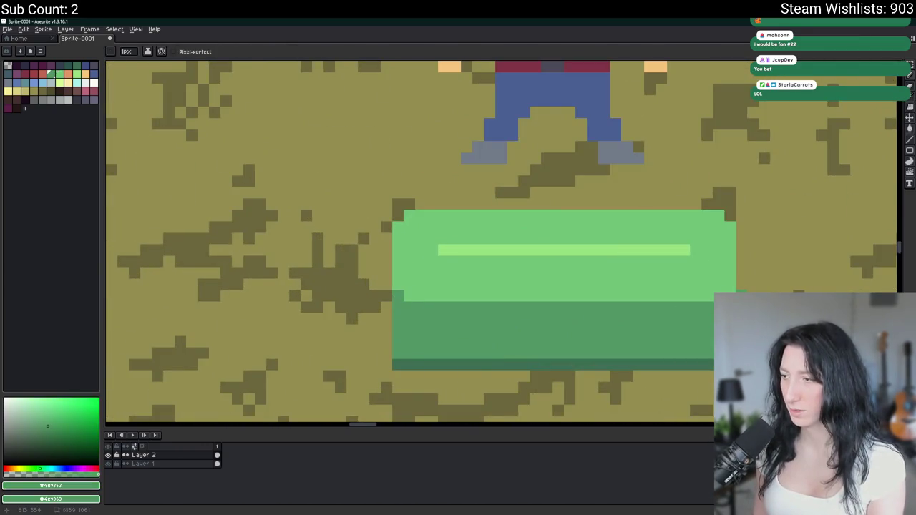
# Sample light green #6dc07f and thicken the lid's light stripe with a row beneath
pyautogui.scroll(-3, 731, 297)
pyautogui.moveTo(730, 297); pyautogui.dragTo(459, 289)
pyautogui.scroll(-1, 459, 289)
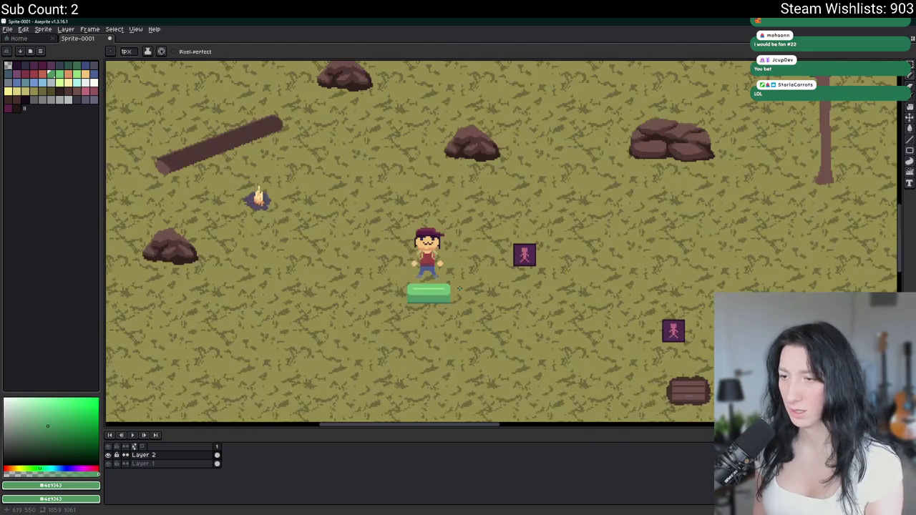
pyautogui.scroll(2, 428, 292)
pyautogui.scroll(-1, 439, 280)
pyautogui.scroll(-2, 439, 280)
pyautogui.scroll(2, 409, 286)
pyautogui.scroll(2, 408, 286)
pyautogui.keyDown('alt'); pyautogui.click(409, 268); pyautogui.keyUp('alt')
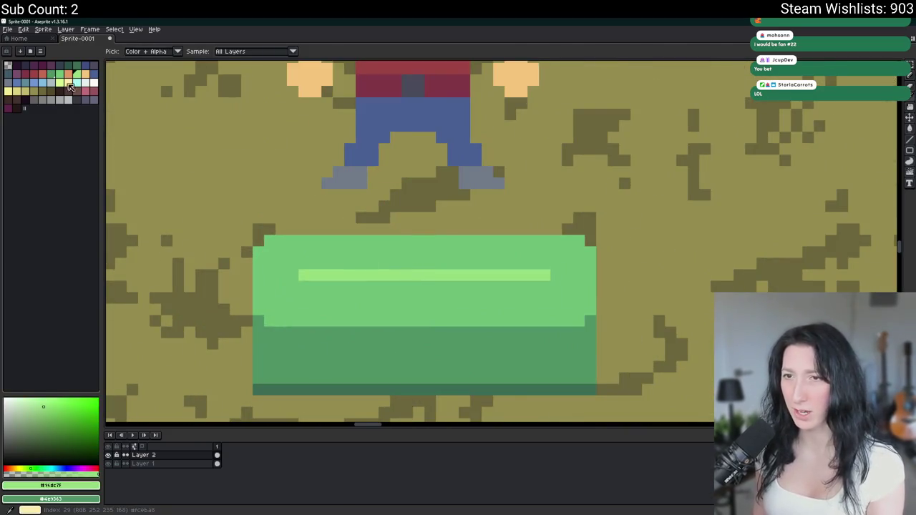
pyautogui.press('b')
pyautogui.moveTo(292, 287); pyautogui.dragTo(541, 284)
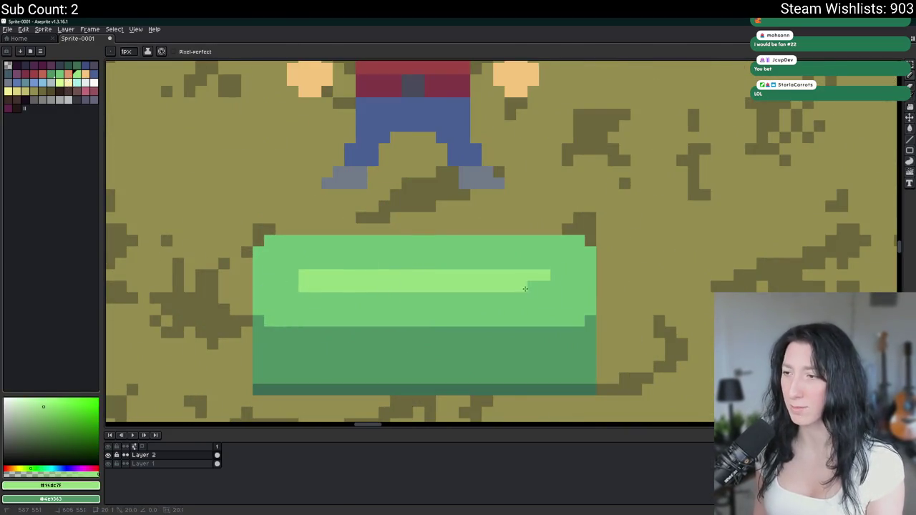
# Draw light-green highlights along the chest's top edge and down its left and right sides
pyautogui.click(577, 240)
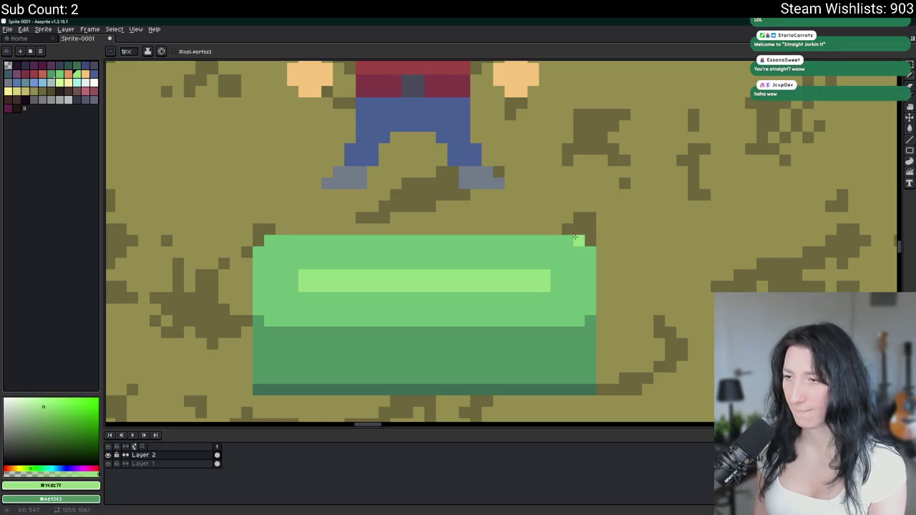
pyautogui.moveTo(577, 239); pyautogui.dragTo(473, 240)
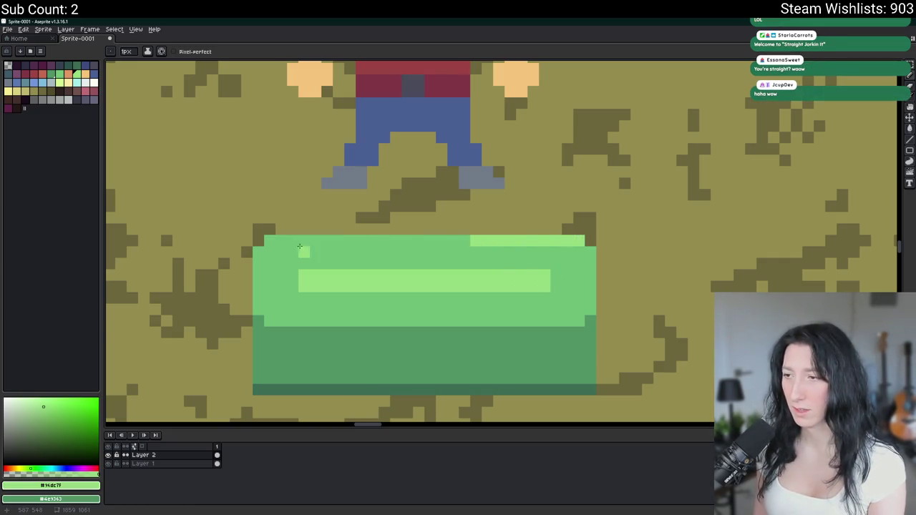
pyautogui.moveTo(273, 241); pyautogui.dragTo(351, 241)
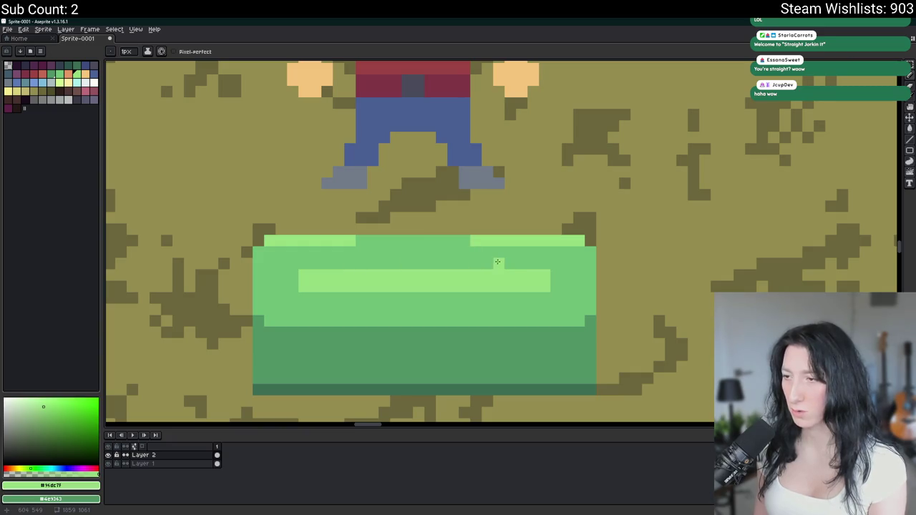
pyautogui.keyDown('alt'); pyautogui.rightClick(468, 254); pyautogui.keyUp('alt')
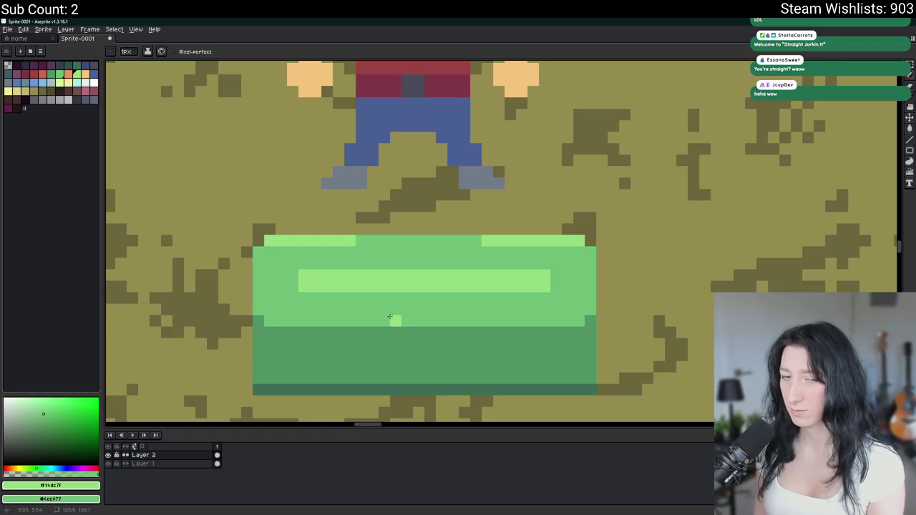
pyautogui.moveTo(262, 302); pyautogui.dragTo(261, 273)
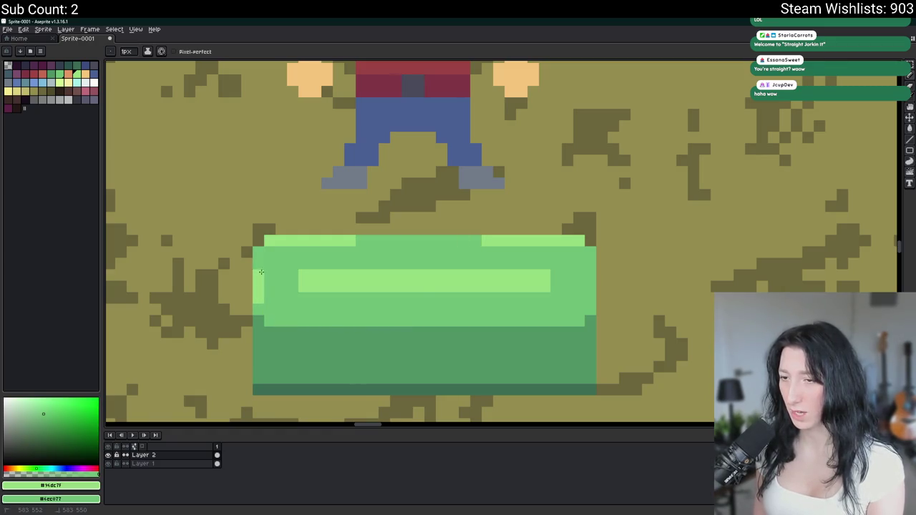
pyautogui.moveTo(591, 251); pyautogui.dragTo(590, 315)
# Add light-green highlight segments on the left and right parts of the lid's lower edge
pyautogui.scroll(-4, 514, 298)
pyautogui.scroll(-2, 514, 299)
pyautogui.scroll(6, 454, 296)
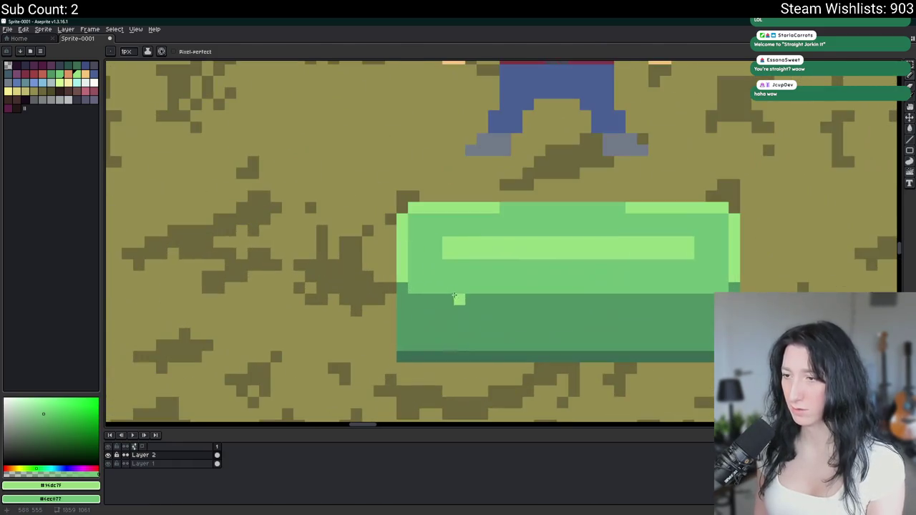
pyautogui.moveTo(415, 286); pyautogui.dragTo(494, 287)
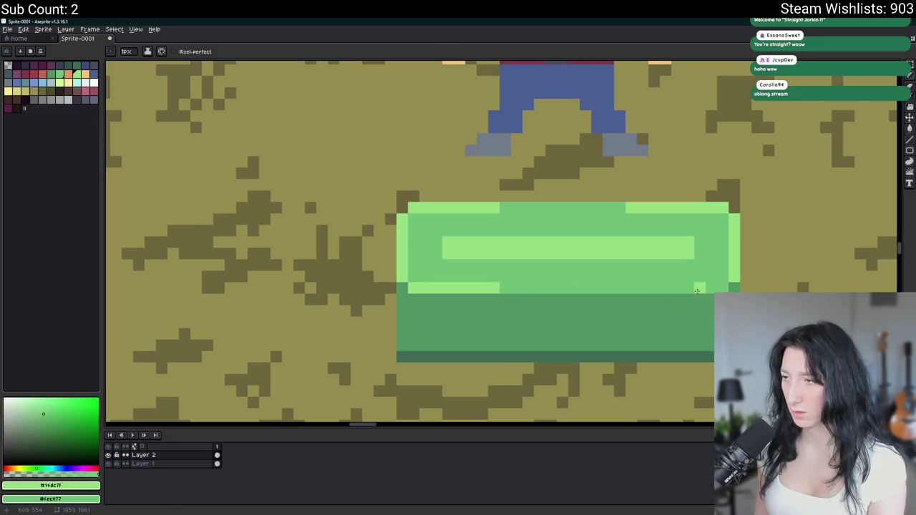
pyautogui.moveTo(637, 284); pyautogui.dragTo(720, 285)
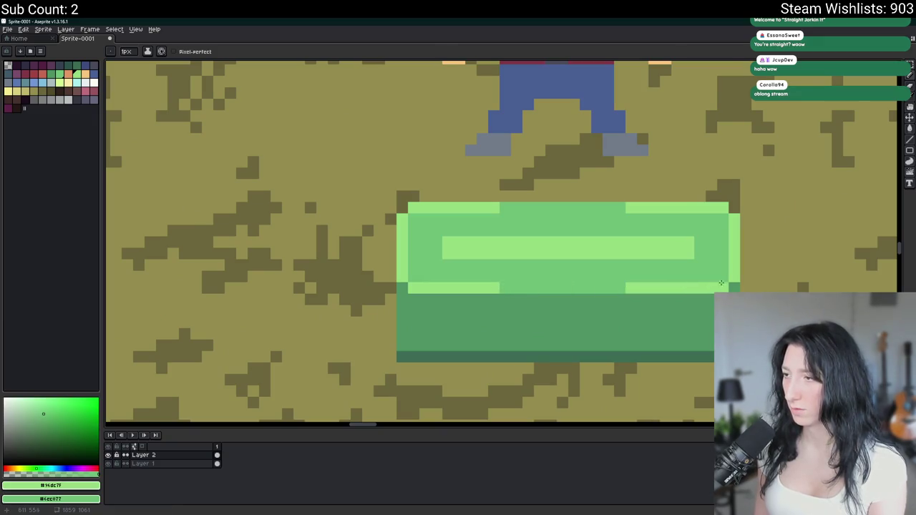
pyautogui.scroll(-5, 722, 285)
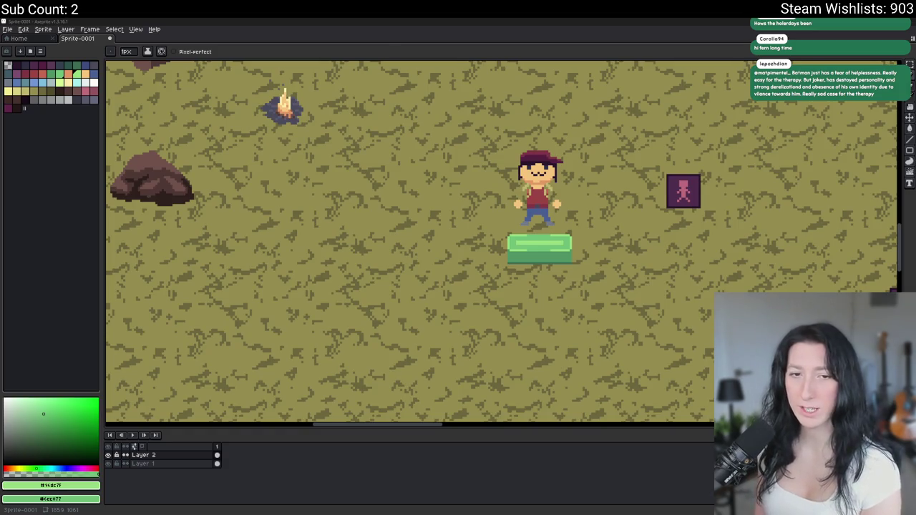
pyautogui.scroll(3, 499, 243)
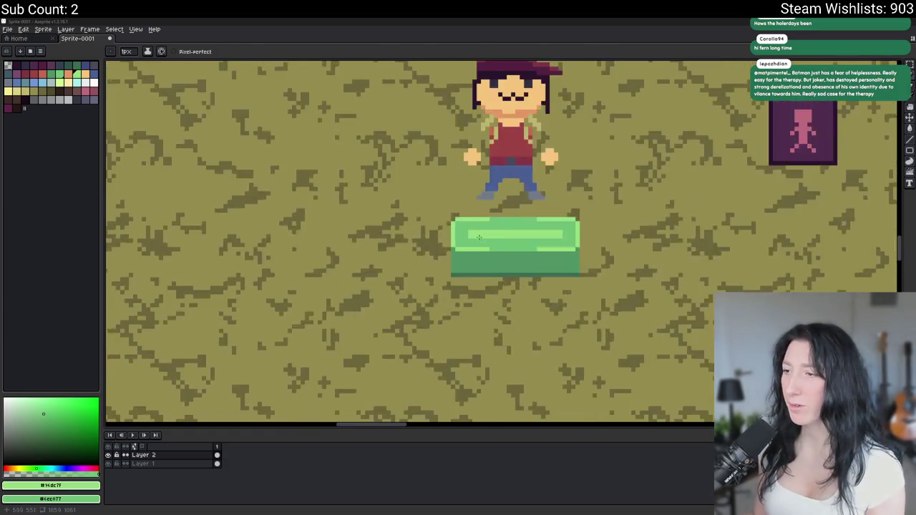
# Flood-fill the left and right light strips at the lid's bottom back to mid-green
pyautogui.scroll(3, 499, 243)
pyautogui.moveTo(498, 243); pyautogui.dragTo(384, 237)
pyautogui.press('g')
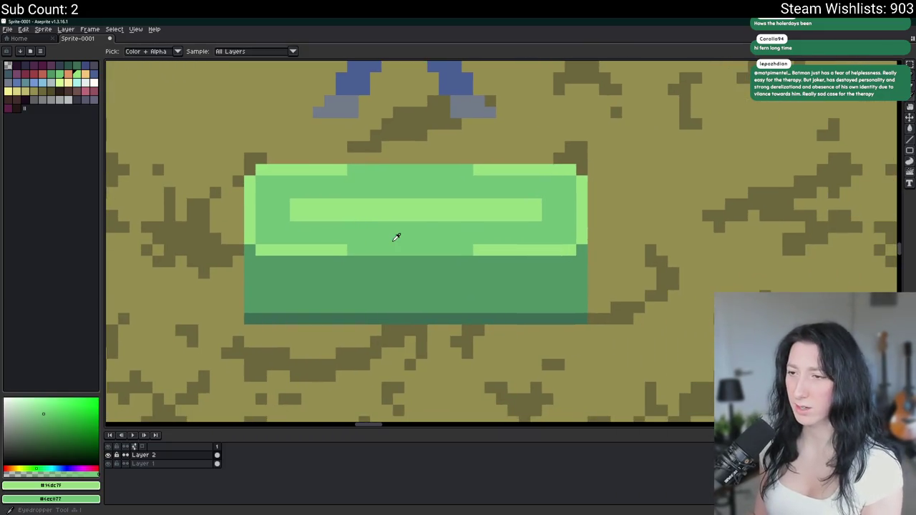
pyautogui.click(318, 251)
pyautogui.click(559, 251)
pyautogui.scroll(-2, 560, 252)
pyautogui.scroll(-2, 533, 237)
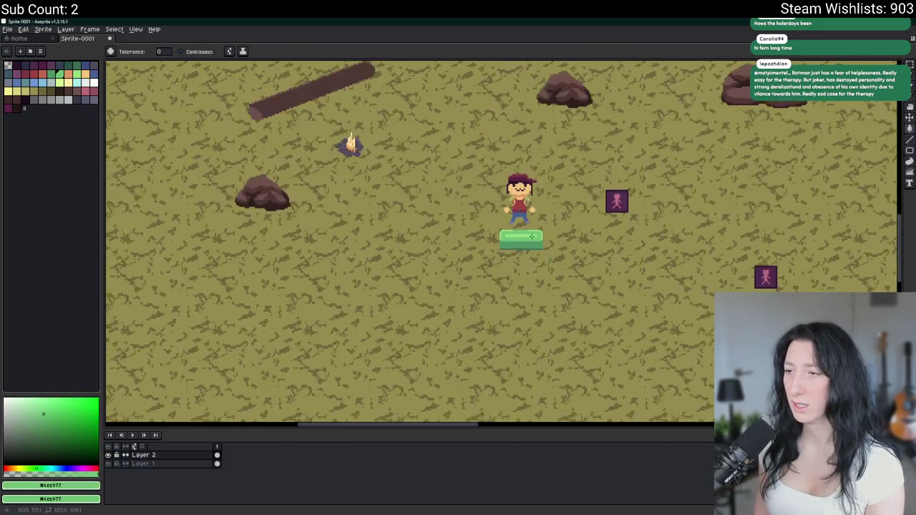
pyautogui.scroll(2, 533, 227)
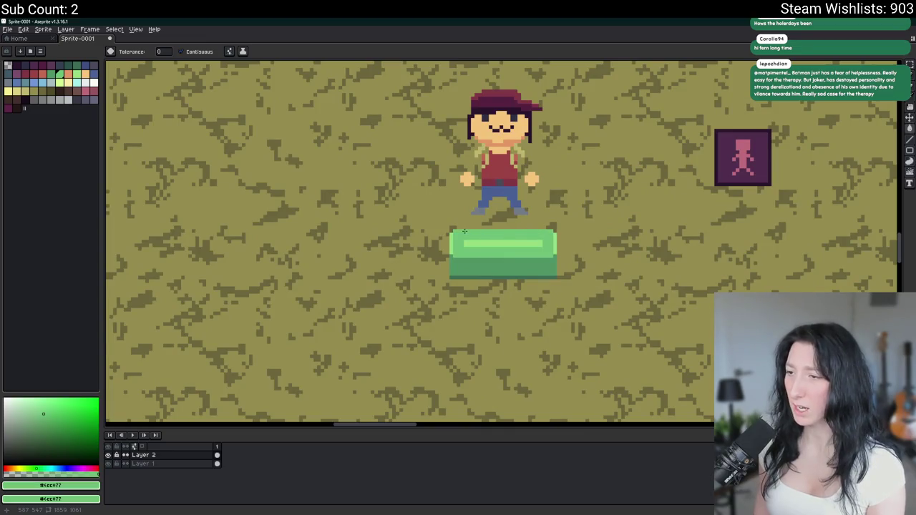
pyautogui.scroll(-2, 464, 231)
pyautogui.scroll(1, 509, 238)
pyautogui.scroll(-1, 509, 238)
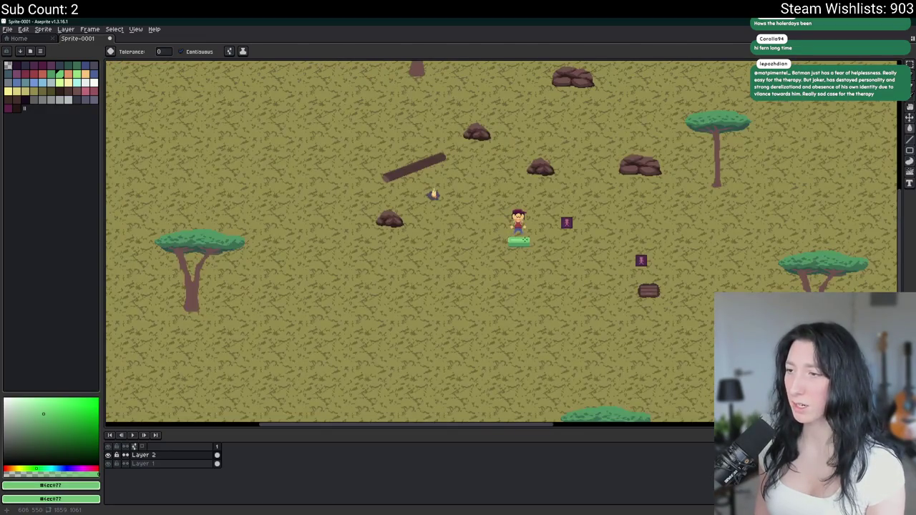
# Sample the light green and draw a light-green strip below the lid stripe, extending it right
pyautogui.press('i')
pyautogui.scroll(3, 522, 243)
pyautogui.scroll(2, 537, 233)
pyautogui.click(536, 233)
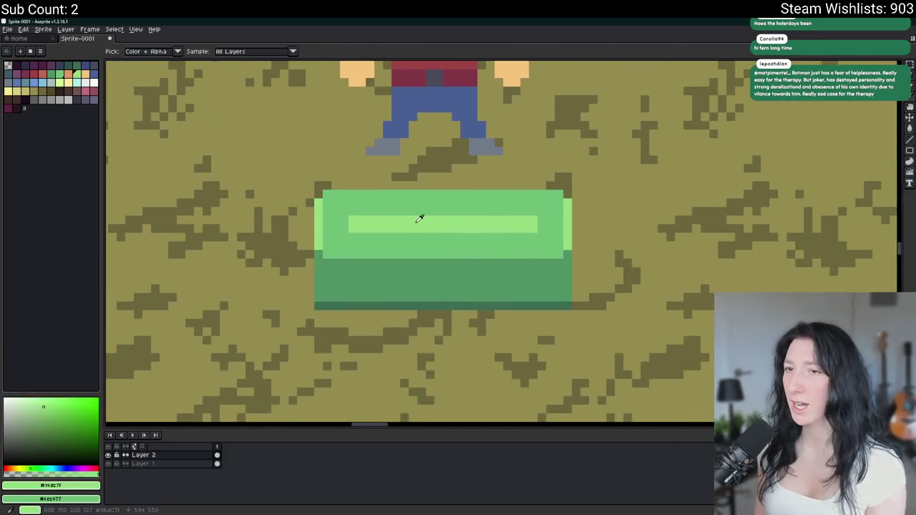
pyautogui.scroll(2, 412, 248)
pyautogui.press('b')
pyautogui.moveTo(399, 250); pyautogui.dragTo(536, 250)
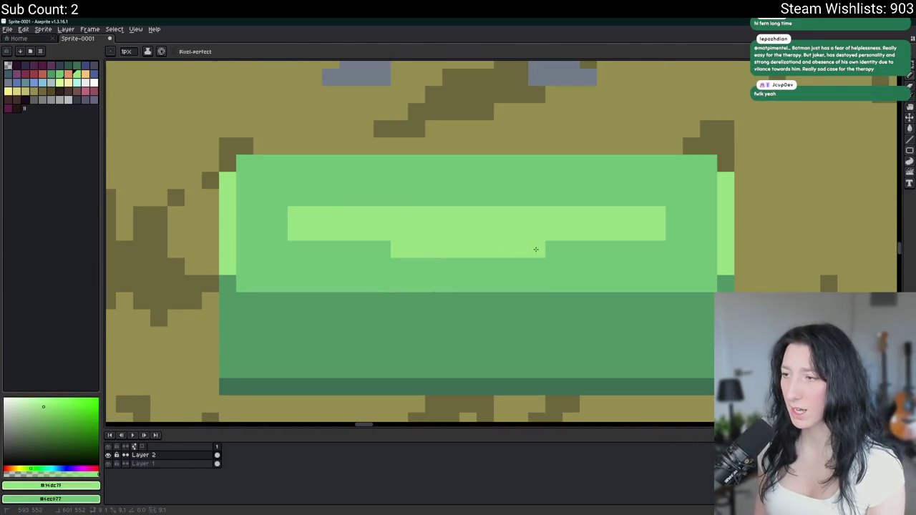
pyautogui.moveTo(563, 249); pyautogui.dragTo(663, 249)
# Undo the strip's right extension, repaint it leftward, then undo the extra strip
pyautogui.hotkey('ctrl', 'z')
pyautogui.hotkey('ctrl', 'y')
pyautogui.hotkey('ctrl', 'z')
pyautogui.hotkey('ctrl', 'y')
pyautogui.hotkey('ctrl', 'z')
pyautogui.hotkey('ctrl', 'z')
pyautogui.moveTo(411, 248); pyautogui.dragTo(296, 249)
pyautogui.hotkey('ctrl', 'z')
pyautogui.click(410, 260)
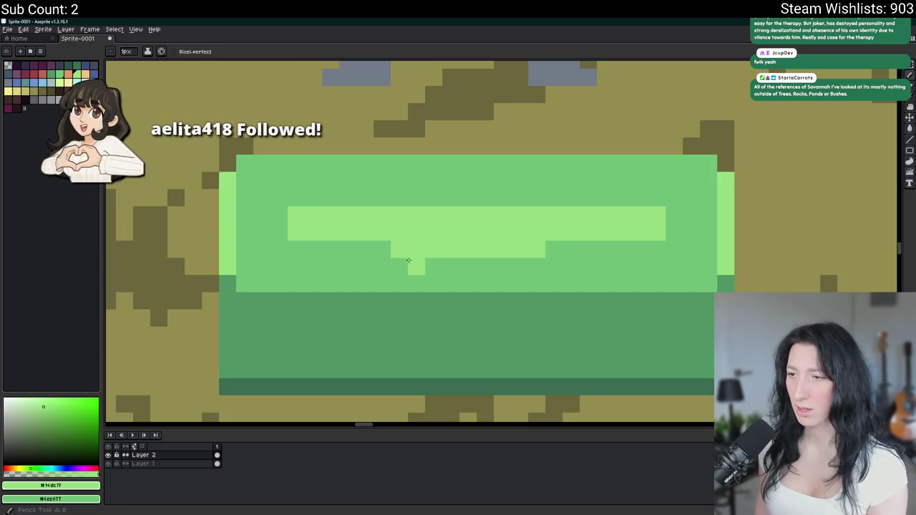
# Add a light-green pixel to the lid highlight to raise its middle section
pyautogui.click(365, 284)
pyautogui.scroll(-4, 377, 266)
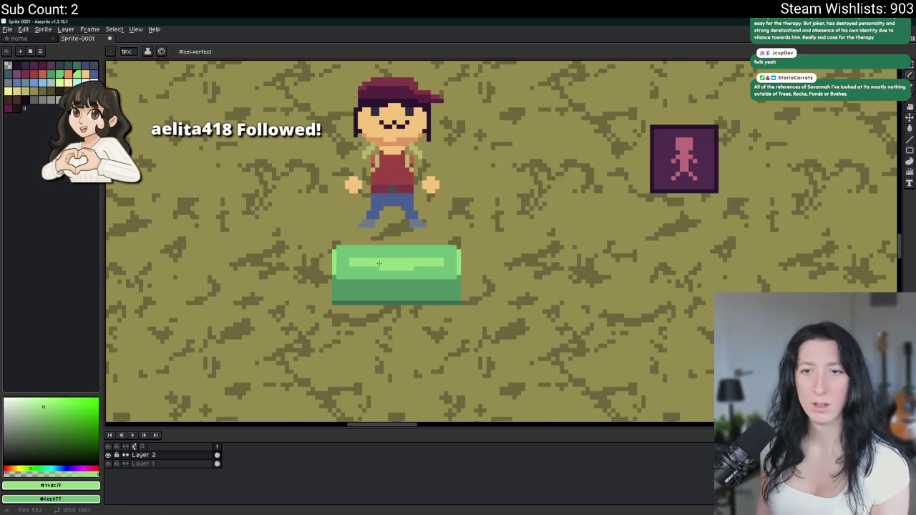
pyautogui.scroll(1, 377, 266)
pyautogui.scroll(1, 377, 267)
pyautogui.scroll(2, 429, 264)
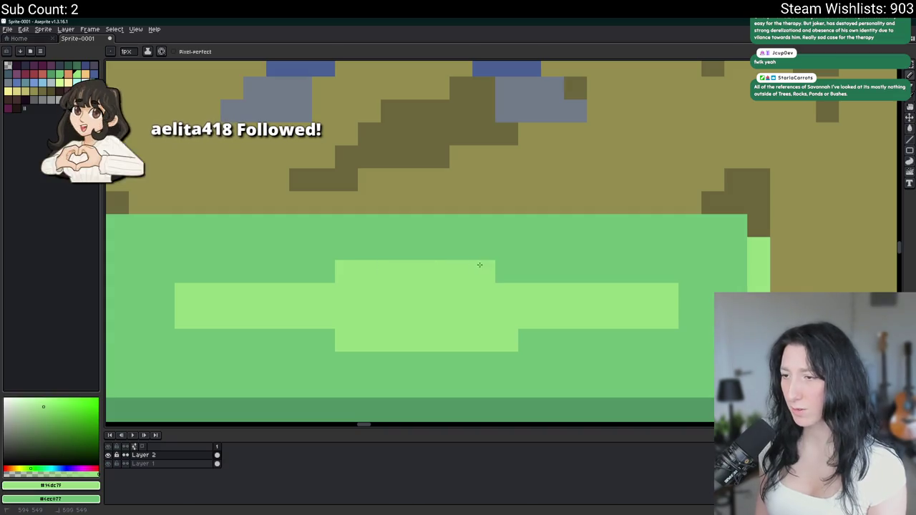
pyautogui.scroll(-3, 478, 264)
pyautogui.scroll(-1, 478, 264)
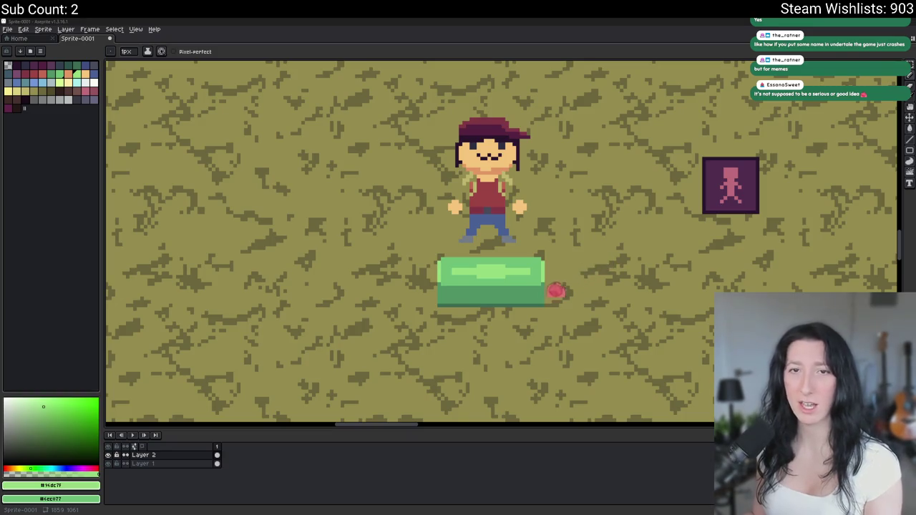
pyautogui.hotkey('alt', 'Tab')
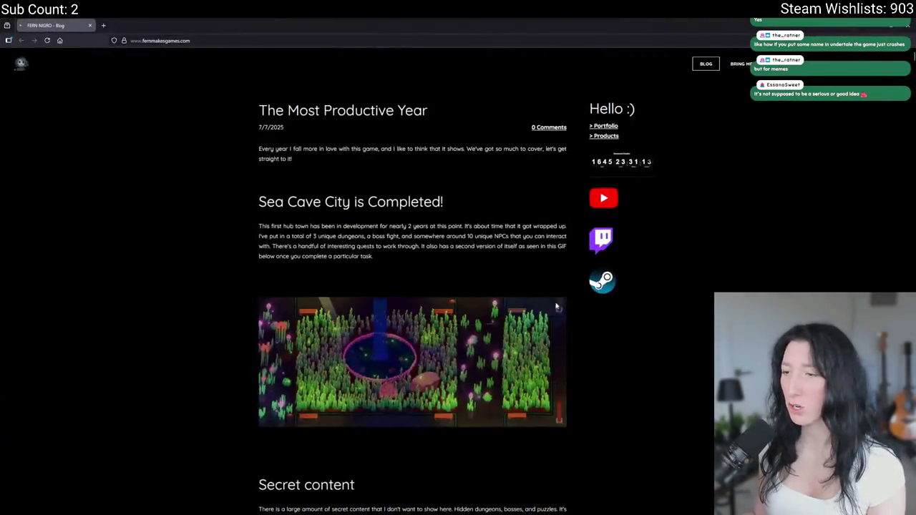
pyautogui.scroll(-5, 501, 286)
pyautogui.scroll(3, 444, 200)
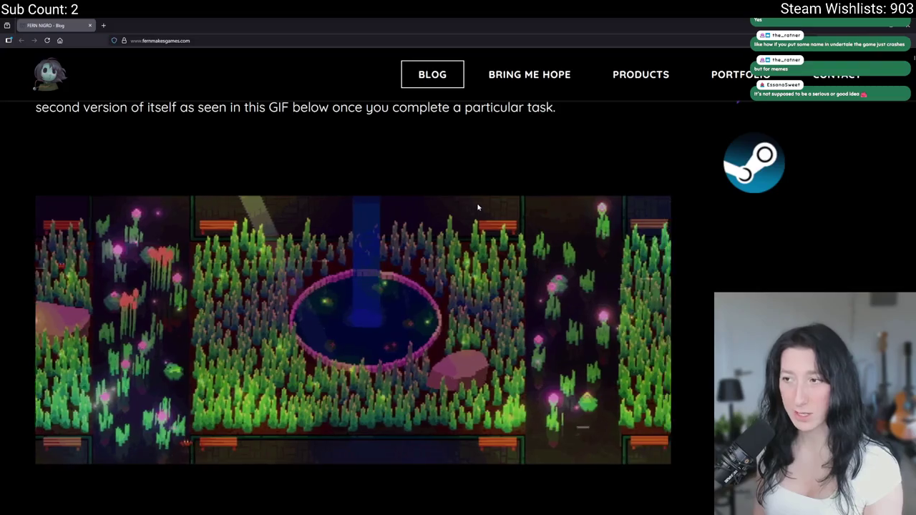
pyautogui.scroll(-10, 451, 210)
pyautogui.scroll(-10, 372, 244)
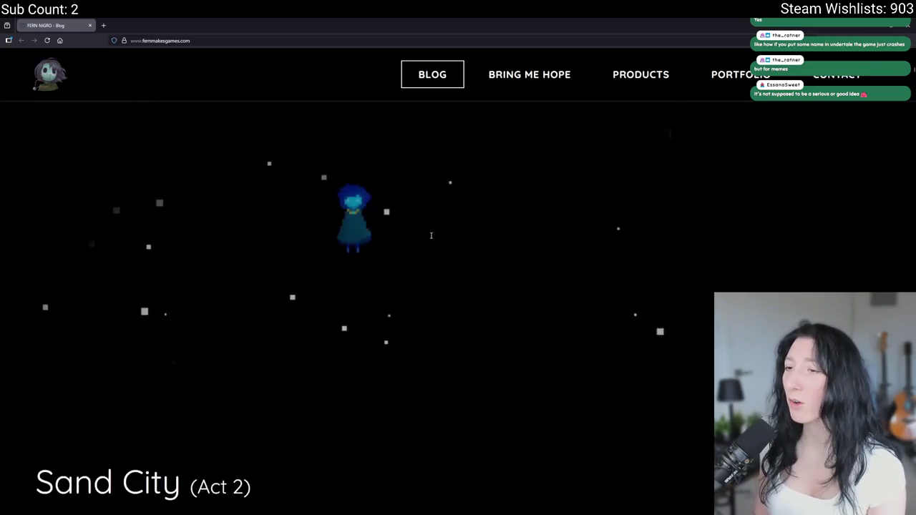
pyautogui.scroll(-5, 294, 273)
pyautogui.scroll(-5, 294, 273)
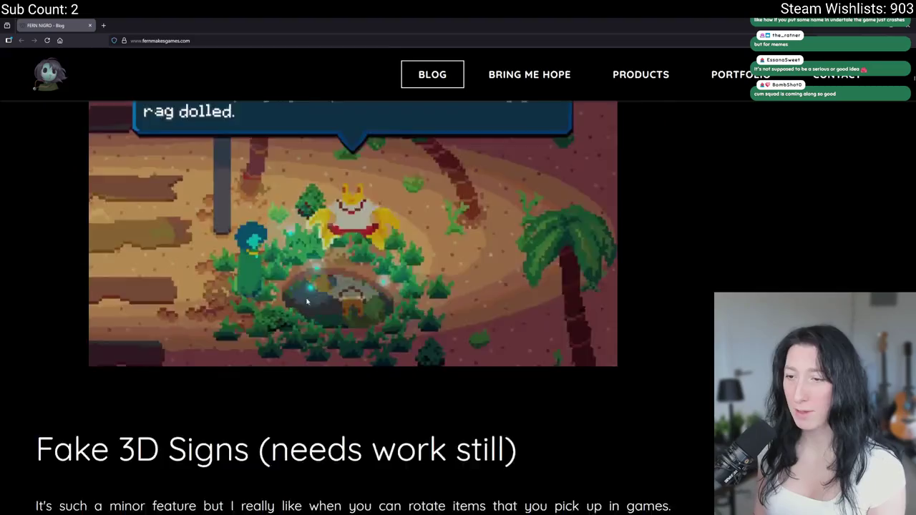
pyautogui.scroll(-1, 322, 274)
pyautogui.scroll(3, 352, 274)
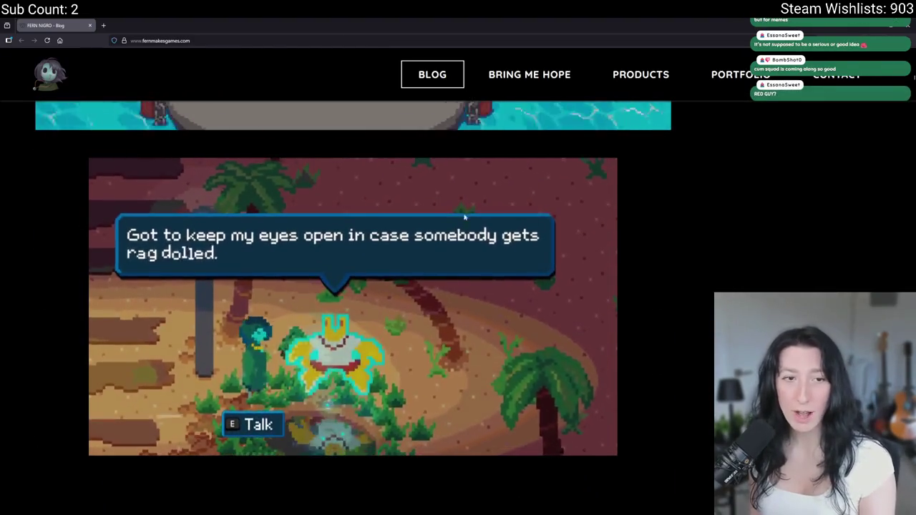
pyautogui.scroll(-5, 352, 274)
pyautogui.scroll(-3, 426, 229)
pyautogui.scroll(-10, 420, 256)
pyautogui.scroll(-5, 549, 217)
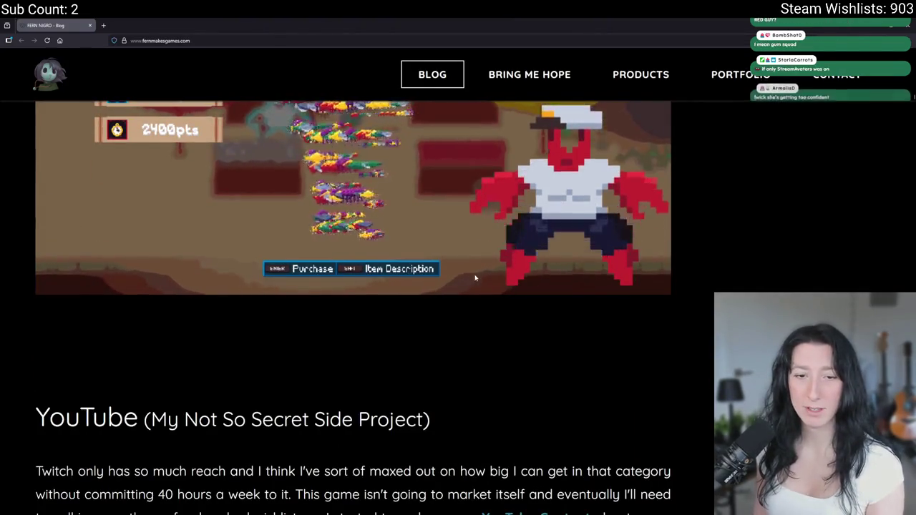
pyautogui.scroll(-10, 378, 167)
pyautogui.scroll(-5, 466, 212)
pyautogui.scroll(-5, 517, 272)
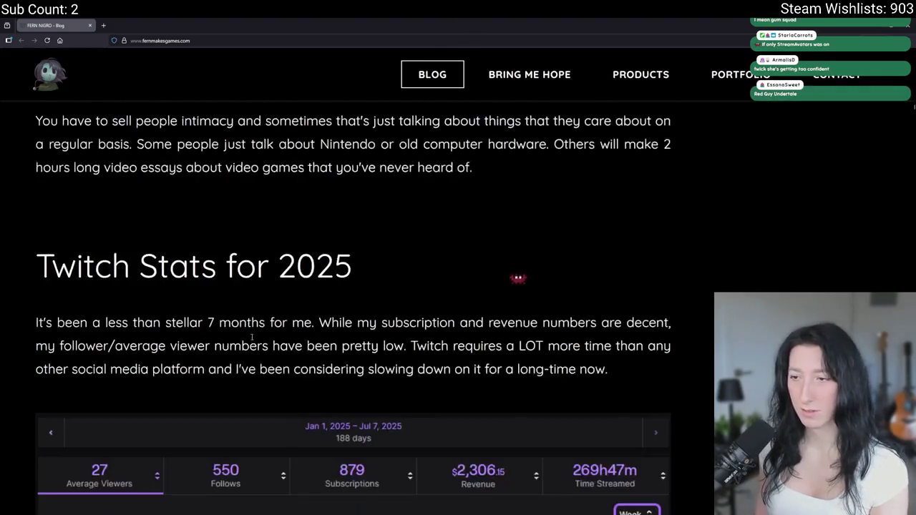
pyautogui.hotkey('ctrl', '-')
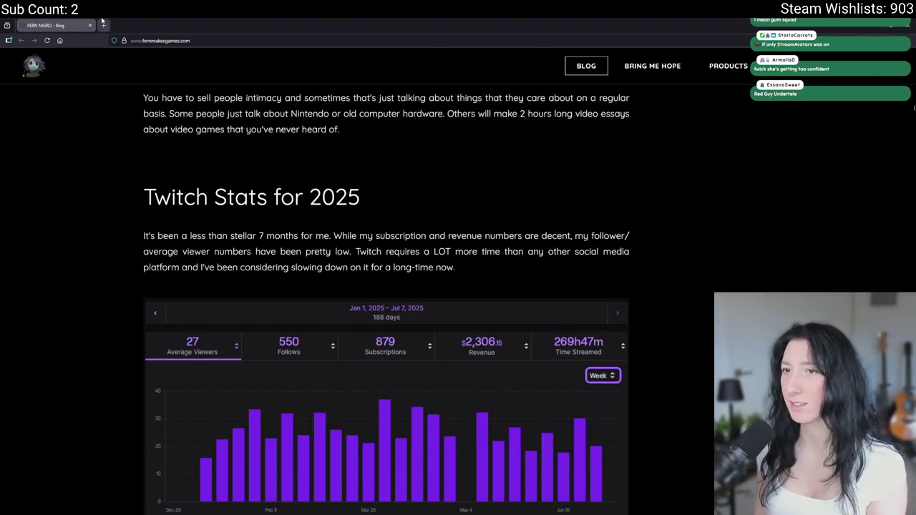
pyautogui.hotkey('ctrl', 't')
pyautogui.hotkey('ctrl', 'w')
pyautogui.hotkey('alt', 'Tab')
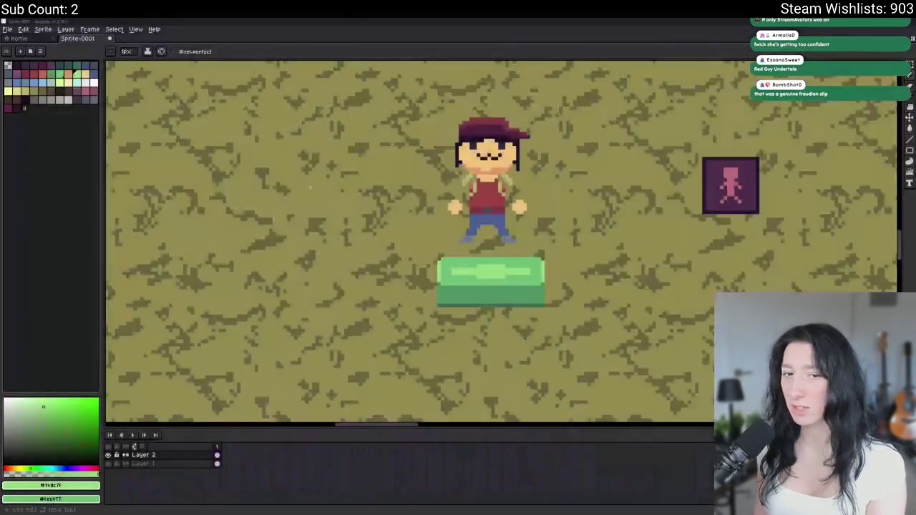
# Launch Steam from the Start menu search for 'steam'
pyautogui.press('super')
pyautogui.write('steam')
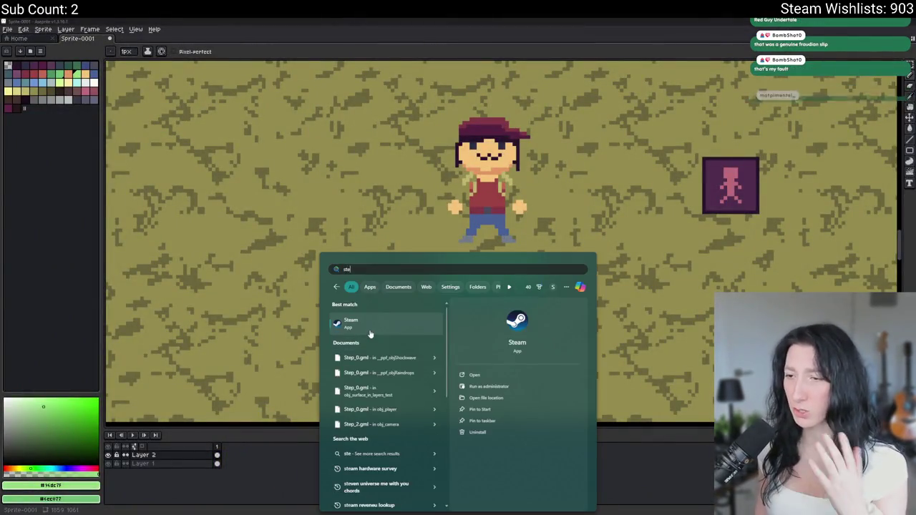
pyautogui.click(370, 334)
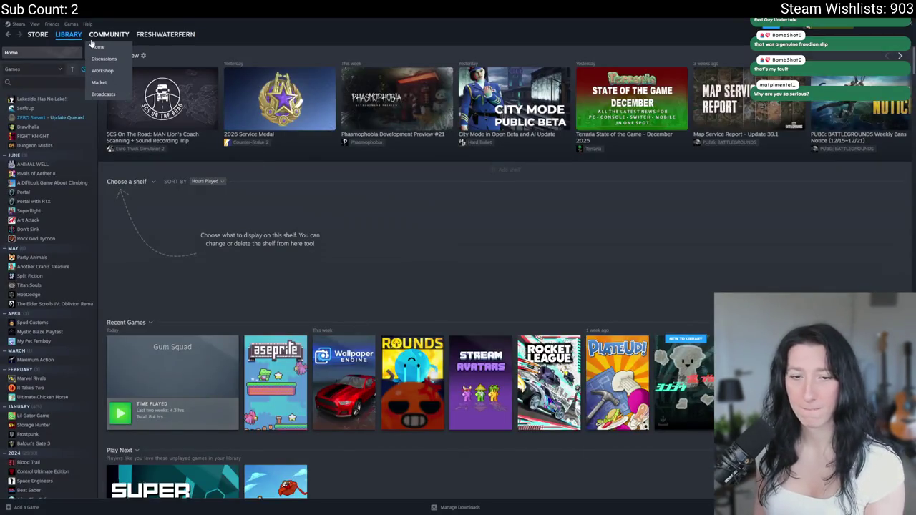
# Find Stream Avatars via library search 'stre', start playing it, and return to Aseprite
pyautogui.click(32, 82)
pyautogui.write('st')
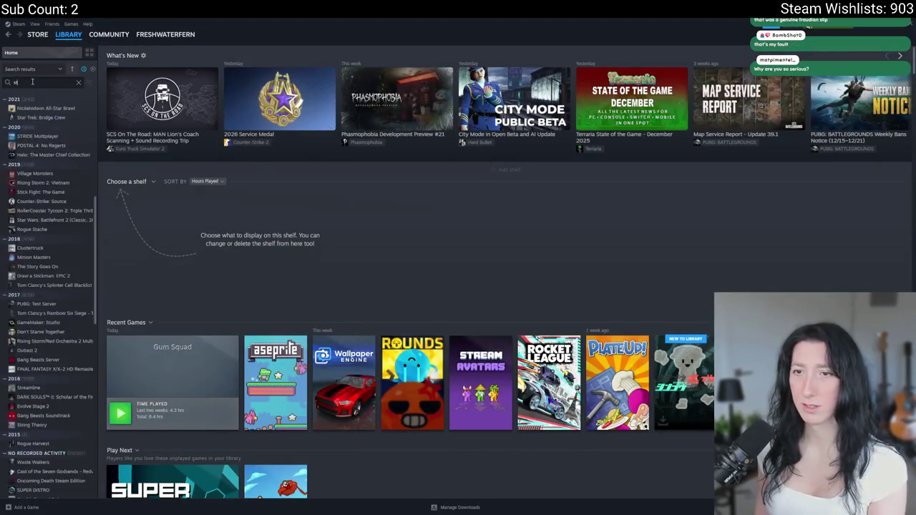
pyautogui.write('re')
pyautogui.click(32, 105)
pyautogui.click(136, 172)
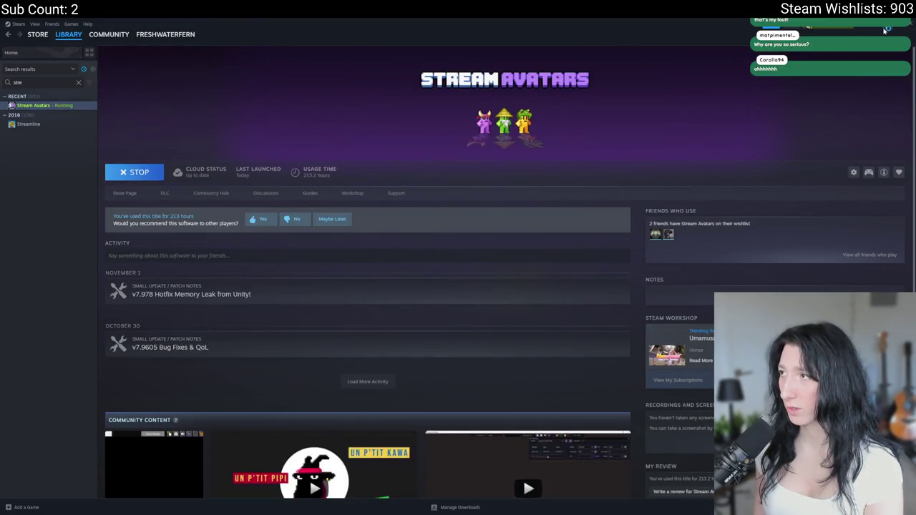
pyautogui.hotkey('alt', 'Tab')
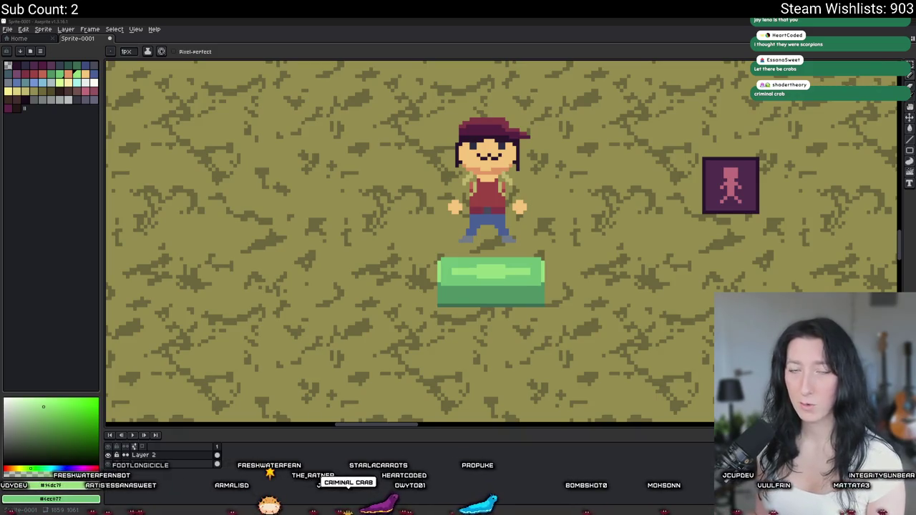
# Pick a pale yellow-green and paint a two-row glint block in the lid highlight's centre
pyautogui.press('i')
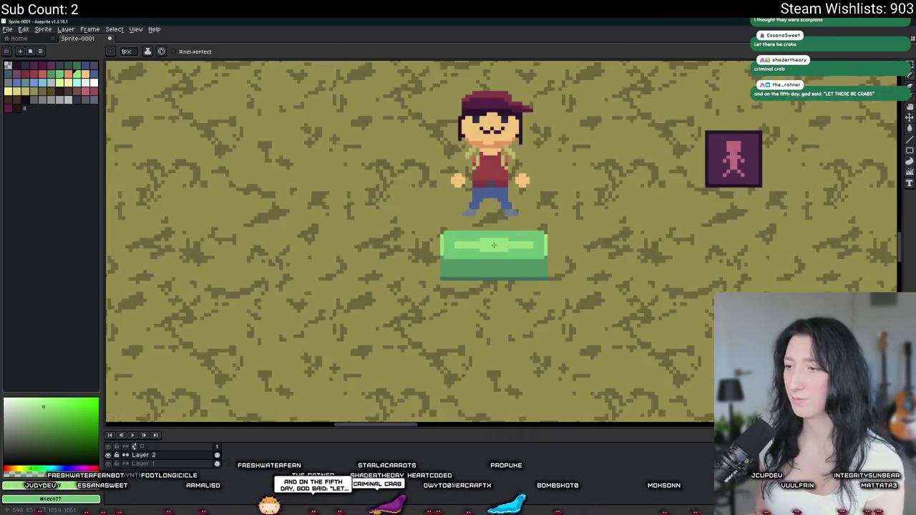
pyautogui.scroll(3, 498, 242)
pyautogui.click(61, 81)
pyautogui.press('b')
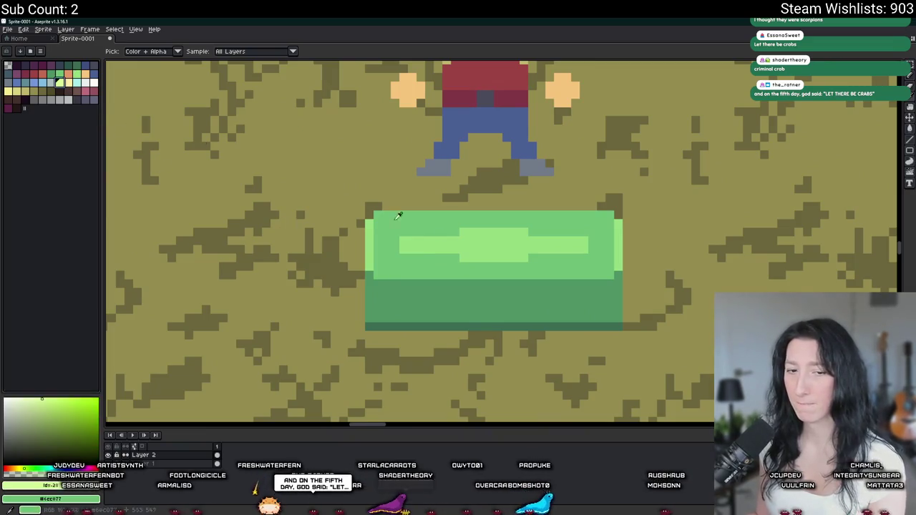
pyautogui.scroll(2, 436, 236)
pyautogui.scroll(2, 414, 224)
pyautogui.click(409, 232)
pyautogui.moveTo(413, 225)
pyautogui.mouseDown()
pyautogui.moveTo(484, 214)
pyautogui.moveTo(492, 231)
pyautogui.moveTo(431, 234)
pyautogui.mouseUp()
# Pan and zoom across the chest to inspect the new yellow-green glint
pyautogui.scroll(-3, 414, 233)
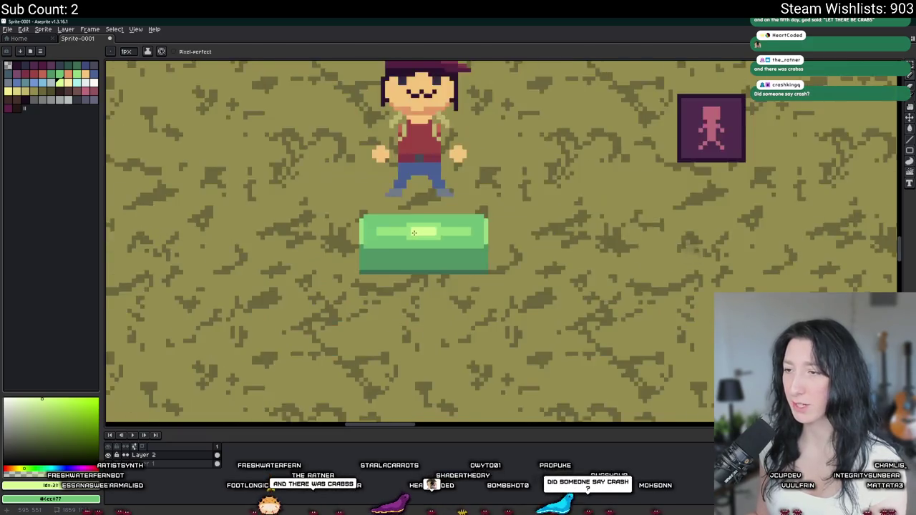
pyautogui.scroll(-3, 414, 232)
pyautogui.scroll(3, 412, 233)
pyautogui.scroll(1, 411, 235)
pyautogui.scroll(2, 411, 235)
pyautogui.press('i')
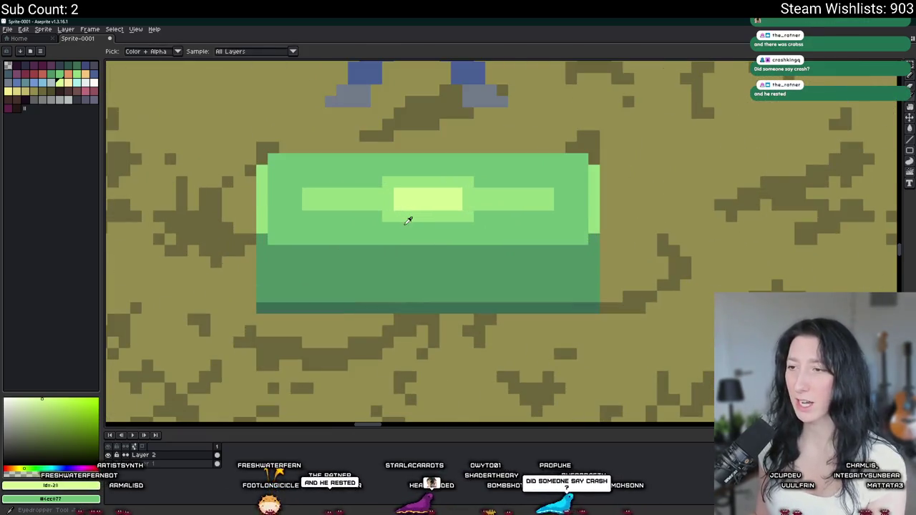
pyautogui.moveTo(408, 215); pyautogui.dragTo(192, 223)
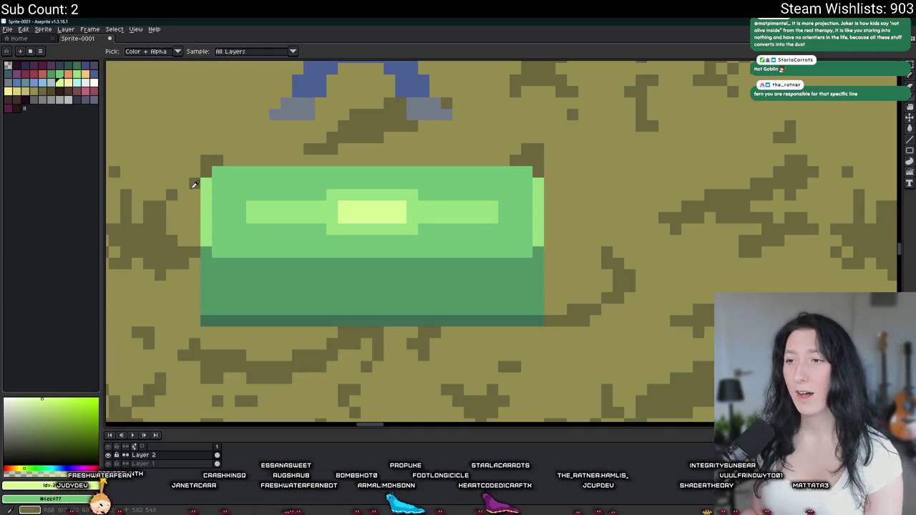
pyautogui.scroll(-2, 587, 245)
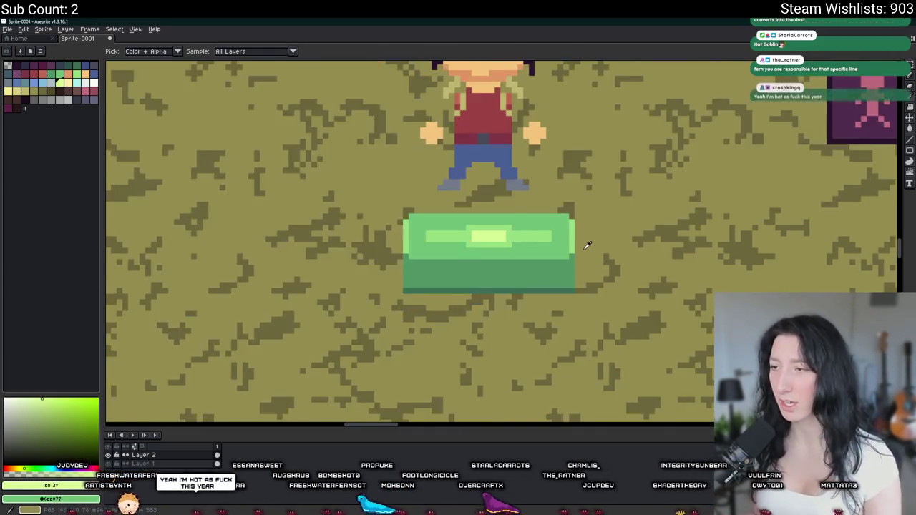
pyautogui.scroll(-2, 587, 245)
pyautogui.hscroll(2, 583, 239)
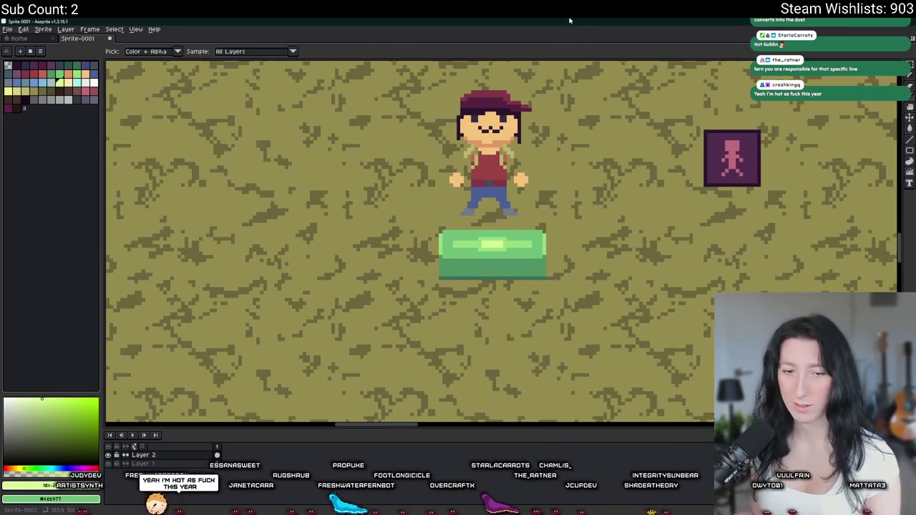
pyautogui.scroll(1, 491, 244)
pyautogui.scroll(-1, 491, 244)
pyautogui.scroll(1, 491, 230)
pyautogui.scroll(2, 378, 220)
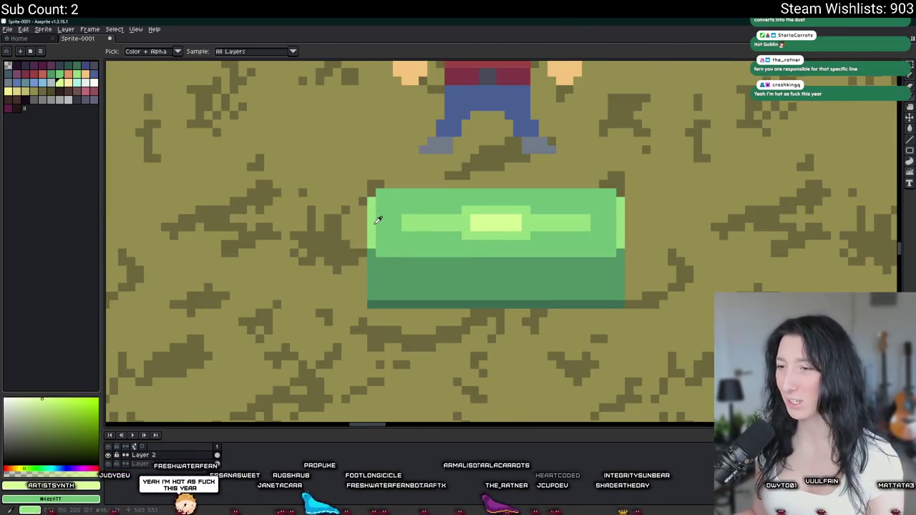
pyautogui.scroll(3, 396, 229)
pyautogui.press('b')
pyautogui.scroll(-4, 481, 320)
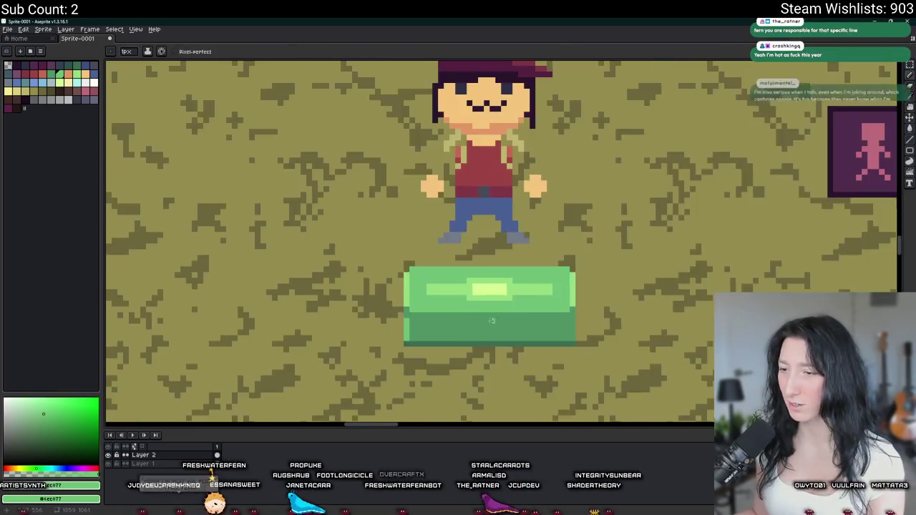
pyautogui.scroll(3, 481, 321)
pyautogui.scroll(-3, 641, 361)
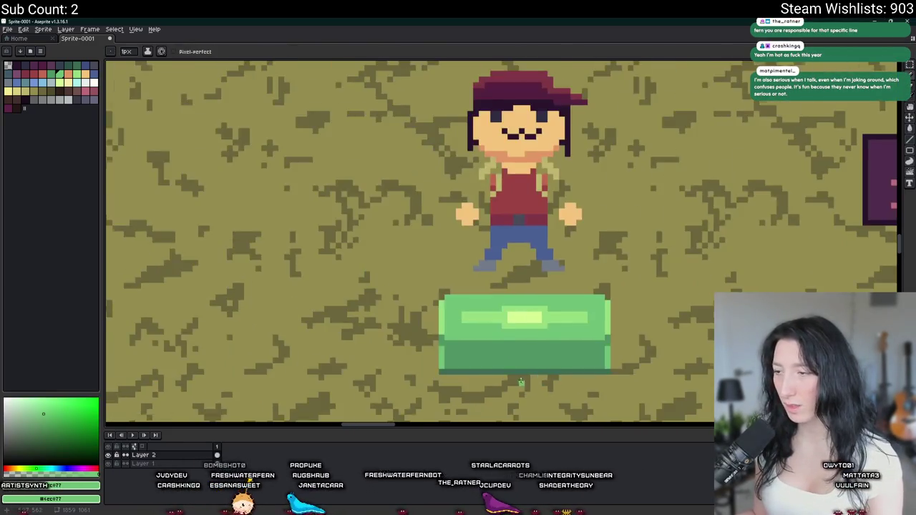
# Draw light-green lines across the left and right portions of the chest's front
pyautogui.scroll(3, 544, 401)
pyautogui.click(399, 249)
pyautogui.moveTo(356, 207); pyautogui.dragTo(519, 204)
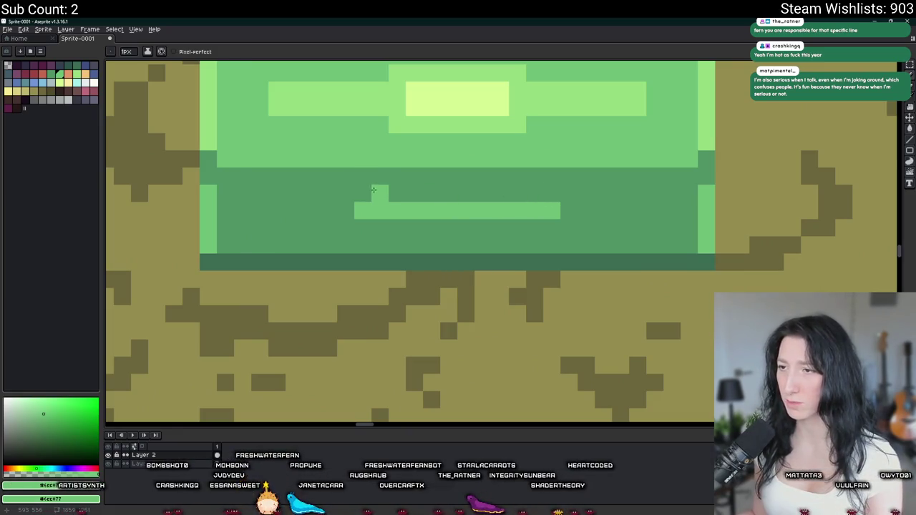
pyautogui.scroll(-2, 315, 219)
pyautogui.scroll(-2, 308, 223)
pyautogui.scroll(2, 307, 227)
pyautogui.scroll(2, 307, 226)
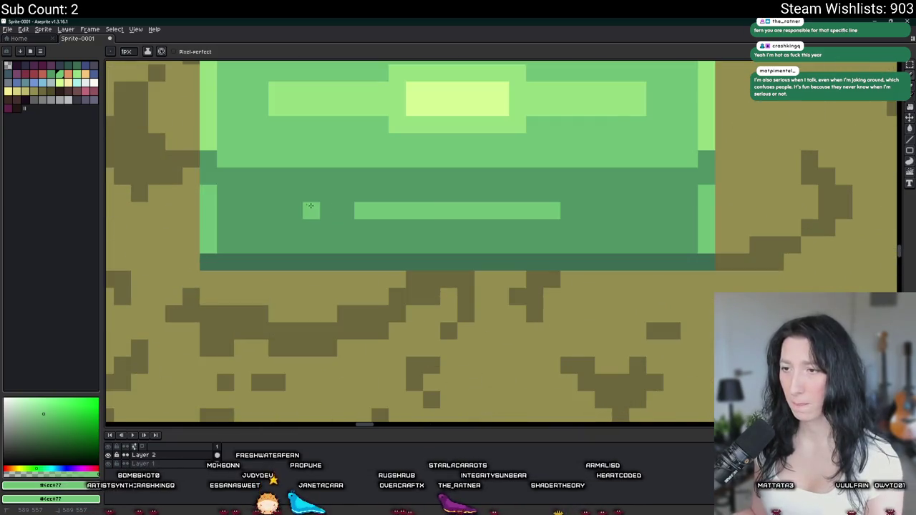
pyautogui.moveTo(587, 210); pyautogui.dragTo(664, 211)
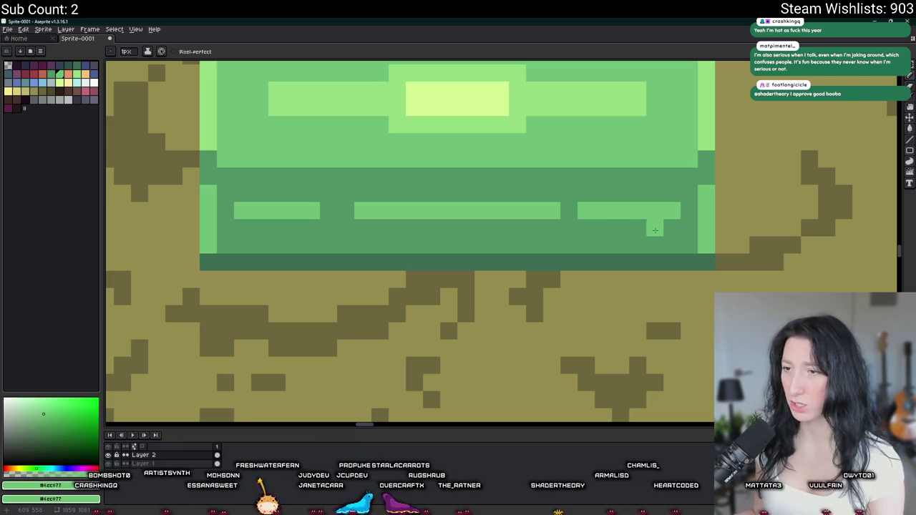
# Paint a darker gap into the chest's light lower strip, splitting it into dashes
pyautogui.scroll(-2, 662, 227)
pyautogui.press('w')
pyautogui.scroll(2, 514, 215)
pyautogui.moveTo(560, 238); pyautogui.dragTo(438, 250)
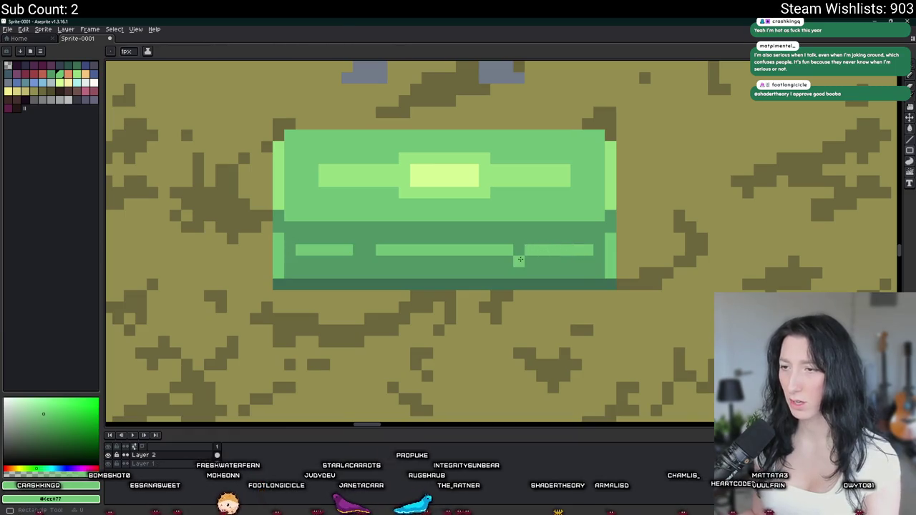
pyautogui.press('b')
pyautogui.scroll(-2, 530, 251)
pyautogui.scroll(-2, 527, 253)
pyautogui.scroll(1, 501, 243)
pyautogui.scroll(1, 487, 240)
pyautogui.scroll(1, 472, 236)
pyautogui.moveTo(472, 235); pyautogui.dragTo(451, 234)
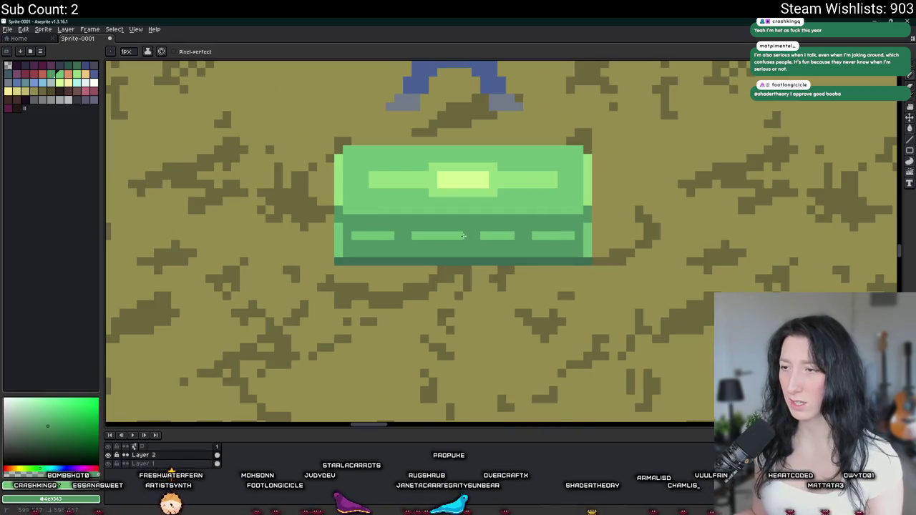
pyautogui.scroll(-3, 500, 299)
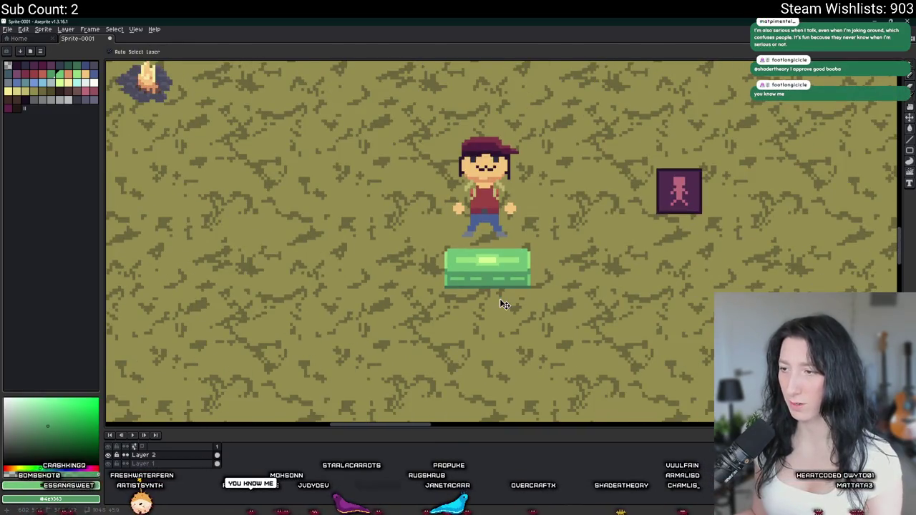
pyautogui.scroll(2, 499, 300)
pyautogui.scroll(1, 487, 276)
pyautogui.scroll(-3, 485, 272)
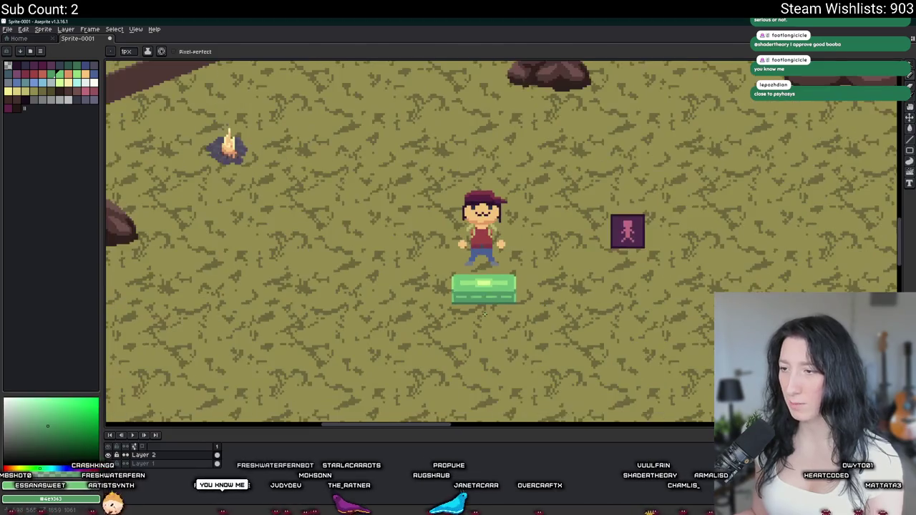
pyautogui.scroll(-1, 484, 310)
pyautogui.scroll(1, 483, 309)
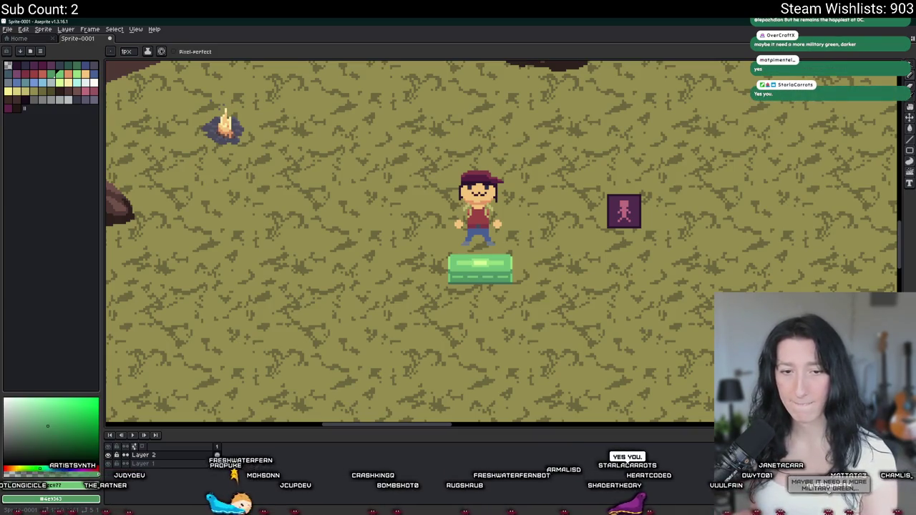
pyautogui.scroll(-3, 225, 323)
pyautogui.scroll(2, 224, 323)
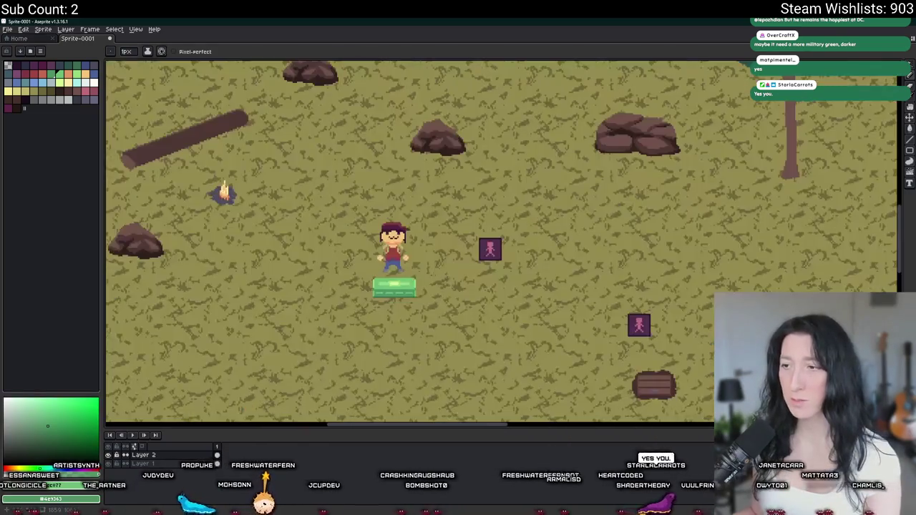
pyautogui.scroll(1, 353, 253)
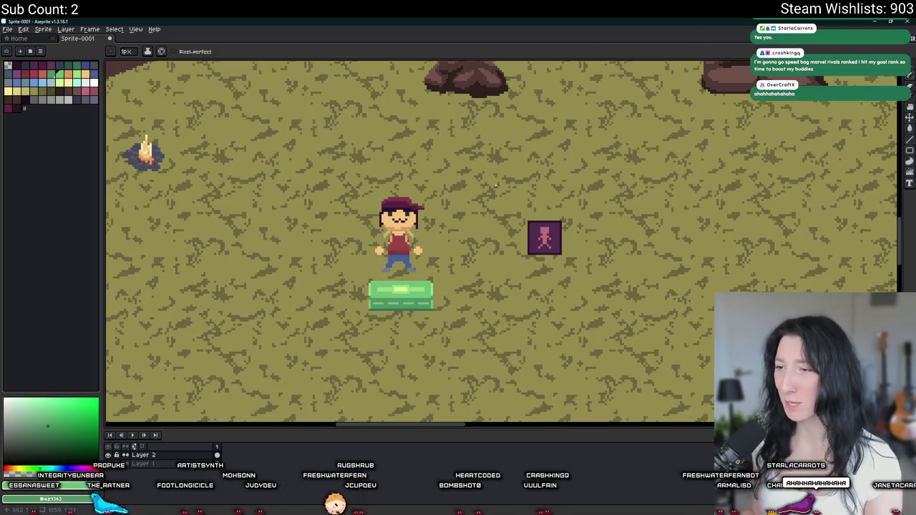
# Zoom around the chest's lower front and sample the dark green with the eyedropper
pyautogui.scroll(-5, 471, 171)
pyautogui.scroll(6, 429, 214)
pyautogui.scroll(-2, 430, 215)
pyautogui.scroll(3, 420, 225)
pyautogui.press('i')
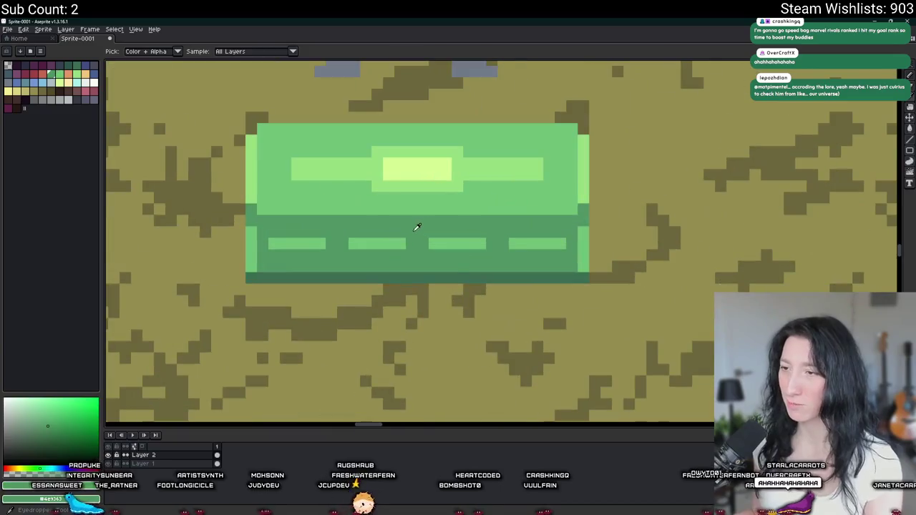
pyautogui.press('g')
pyautogui.scroll(-3, 458, 258)
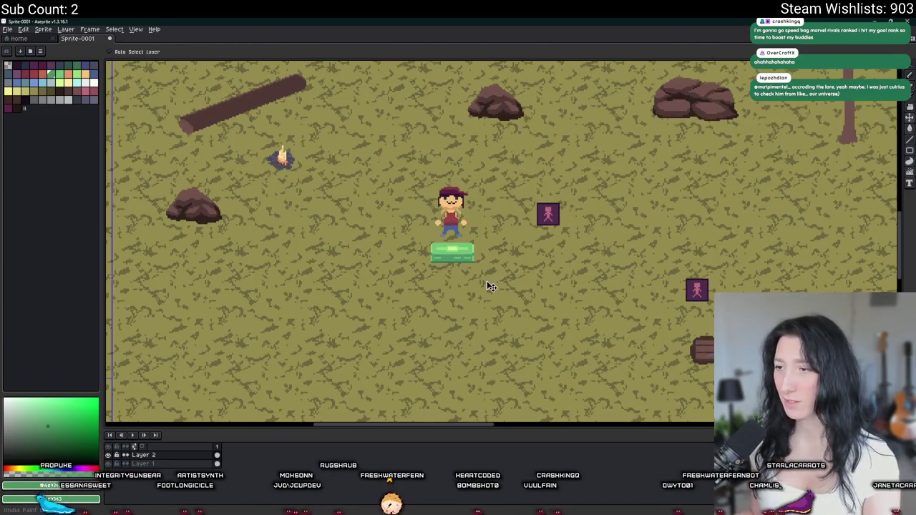
pyautogui.scroll(1, 487, 272)
pyautogui.scroll(3, 480, 276)
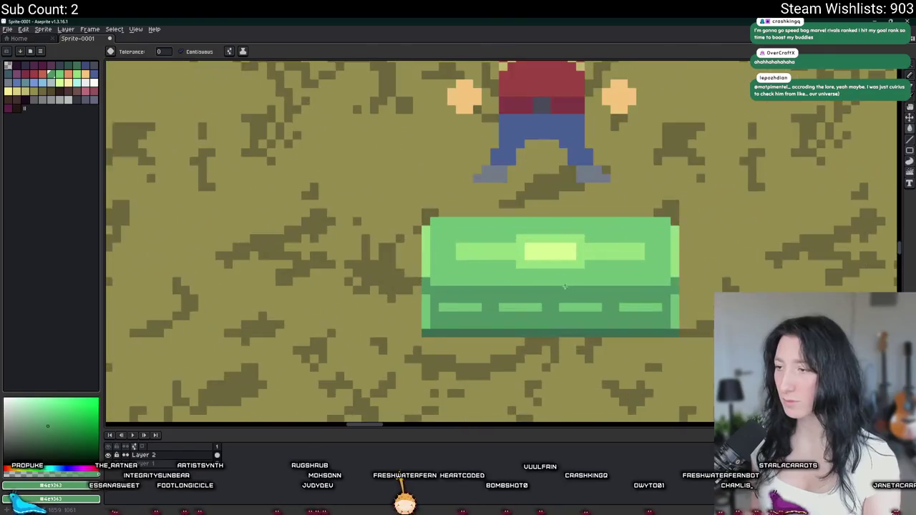
pyautogui.scroll(-2, 477, 278)
pyautogui.scroll(-1, 474, 279)
pyautogui.scroll(-1, 475, 280)
pyautogui.scroll(-1, 475, 280)
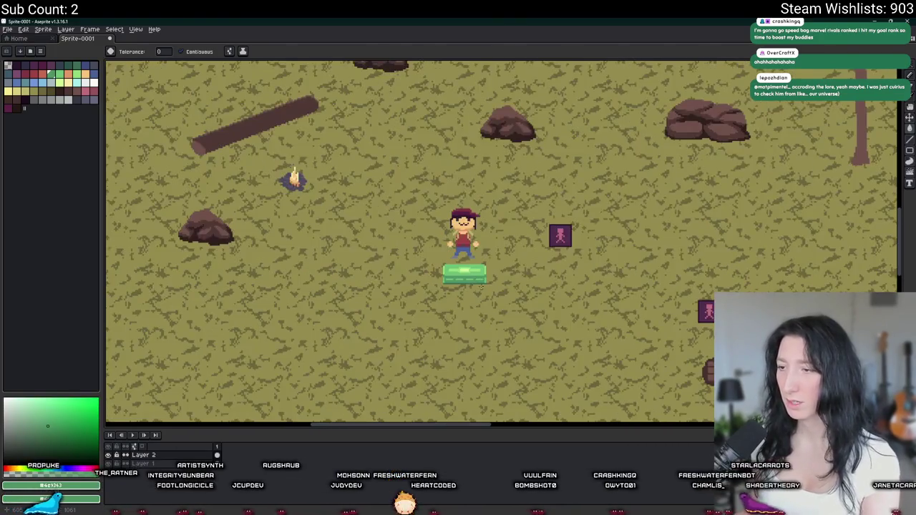
# Zoom in on the row of short dashes, trying the selection and pencil tools
pyautogui.press('m')
pyautogui.scroll(3, 480, 274)
pyautogui.scroll(3, 480, 274)
pyautogui.scroll(3, 501, 283)
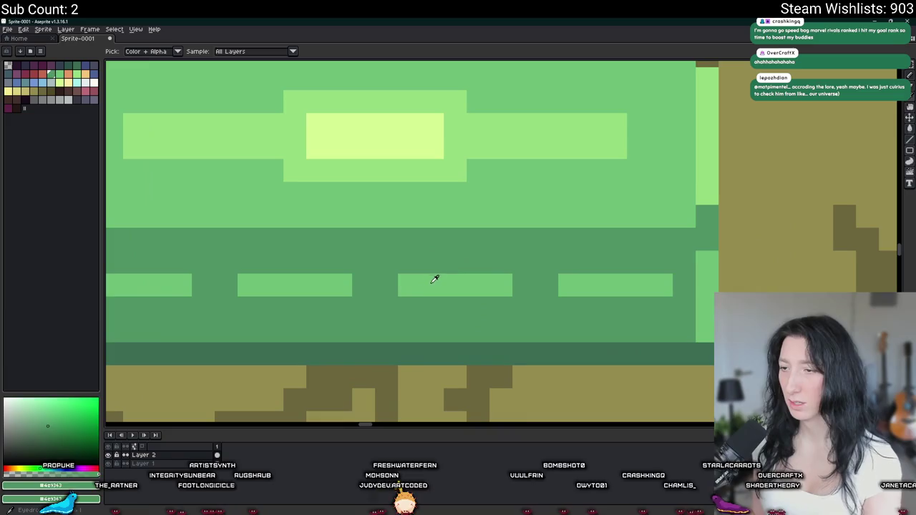
pyautogui.press('b')
pyautogui.scroll(-2, 537, 289)
pyautogui.scroll(-3, 530, 294)
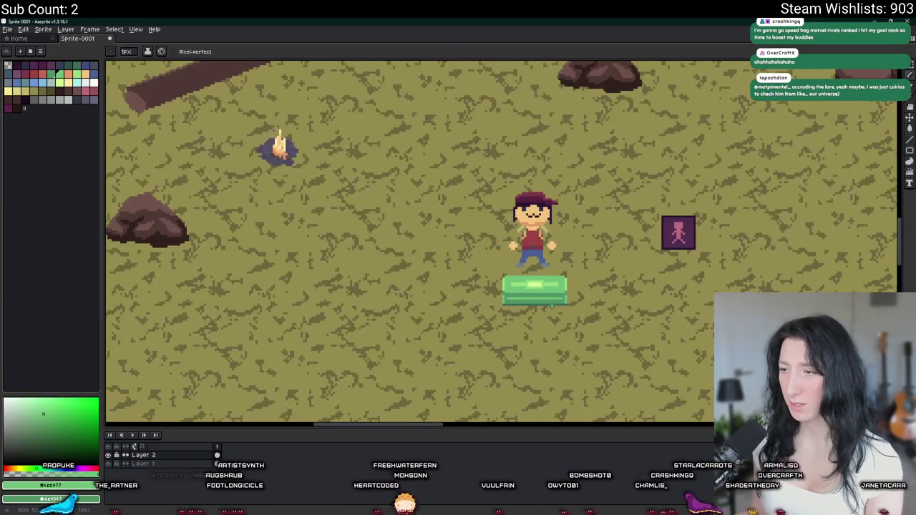
pyautogui.scroll(1, 490, 320)
pyautogui.scroll(1, 490, 320)
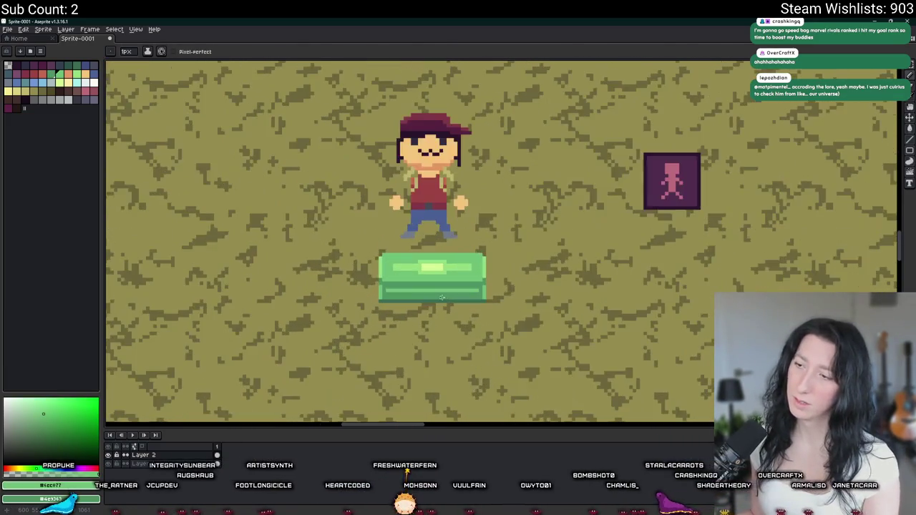
# Bucket-fill the chest's light dashes with darker green, then undo the fill
pyautogui.press('g')
pyautogui.scroll(-3, 453, 310)
pyautogui.scroll(-1, 454, 309)
pyautogui.scroll(2, 444, 297)
pyautogui.scroll(2, 433, 280)
pyautogui.scroll(2, 415, 272)
pyautogui.click(403, 284)
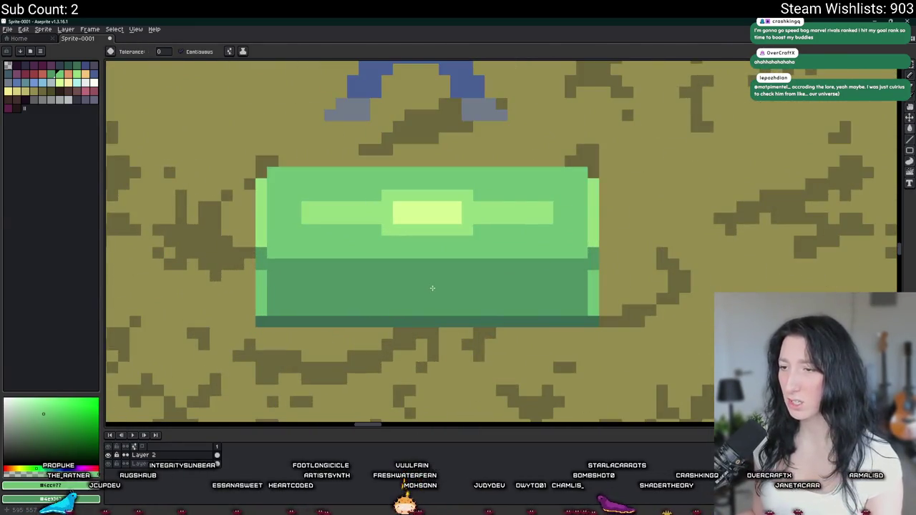
pyautogui.hotkey('ctrl', 'z')
pyautogui.press('b')
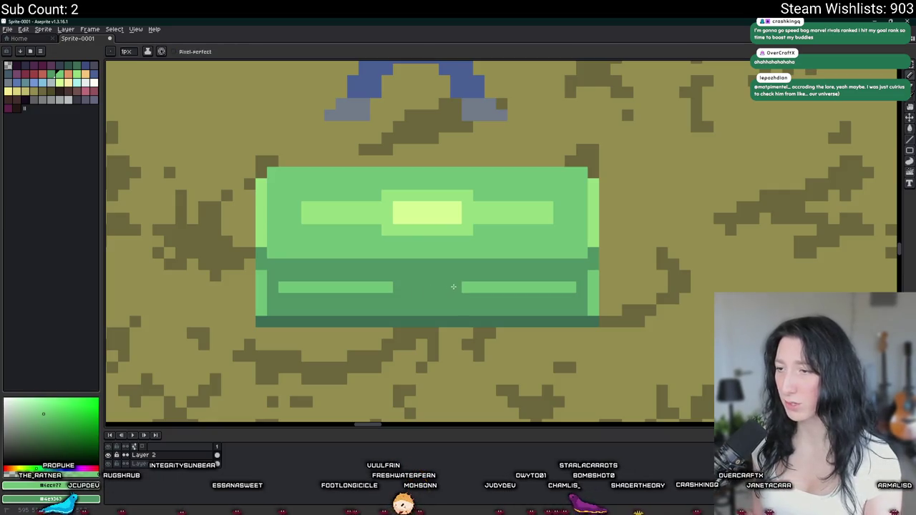
# Magic-wand select the right and left light stripes on the chest and delete them
pyautogui.scroll(-2, 453, 286)
pyautogui.scroll(-1, 451, 301)
pyautogui.scroll(-2, 444, 315)
pyautogui.scroll(1, 440, 331)
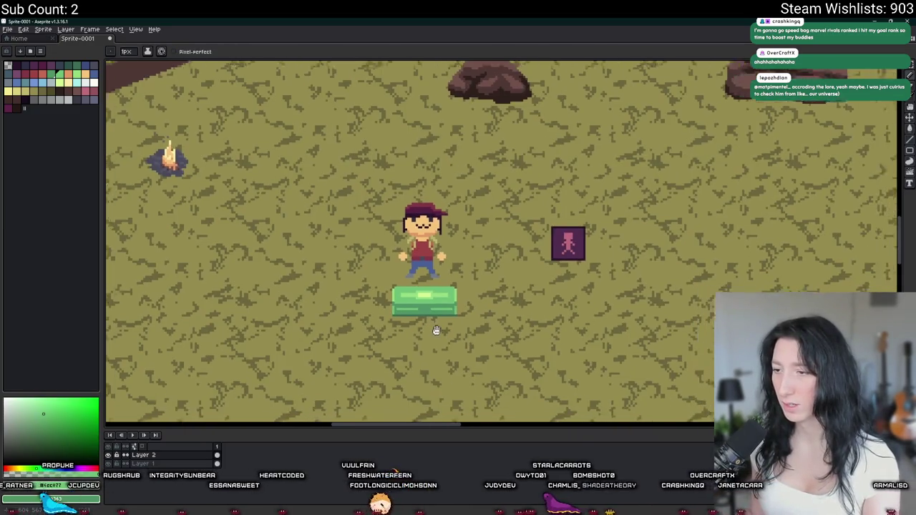
pyautogui.scroll(1, 441, 329)
pyautogui.scroll(2, 442, 322)
pyautogui.scroll(1, 443, 315)
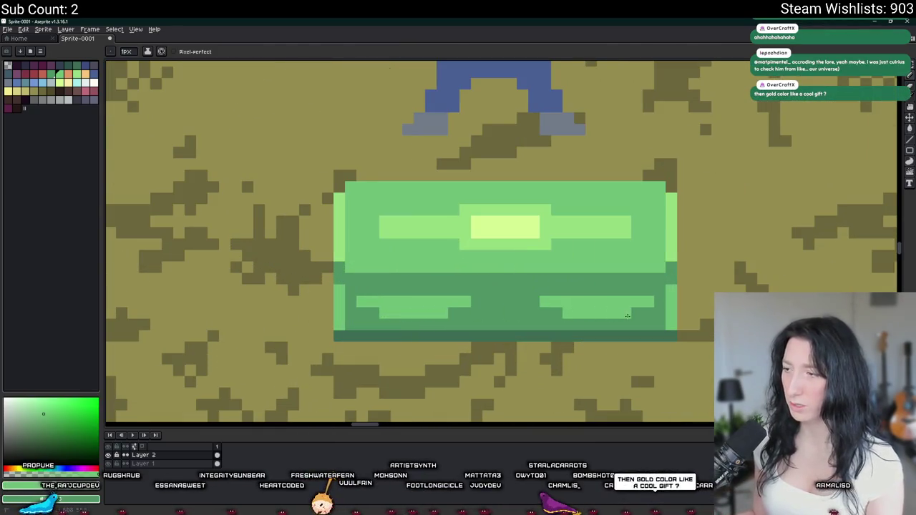
pyautogui.scroll(-2, 627, 315)
pyautogui.scroll(-1, 510, 302)
pyautogui.scroll(-1, 460, 293)
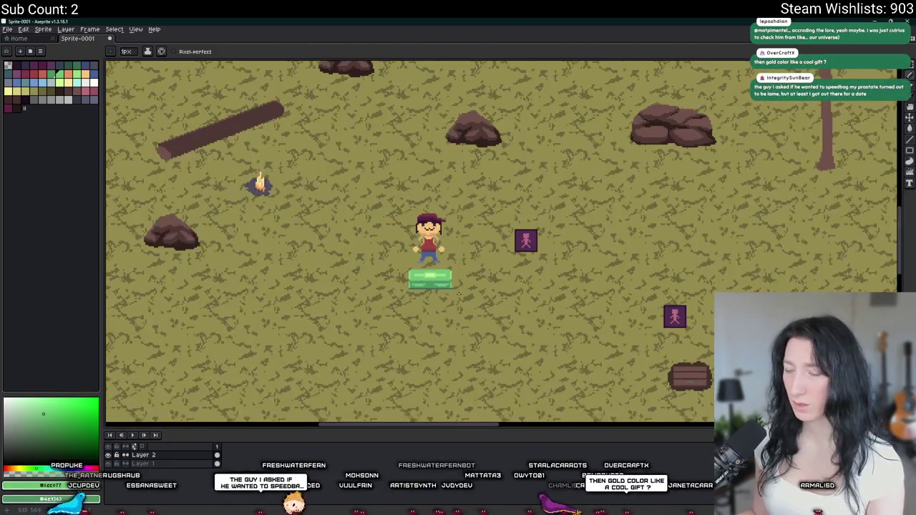
pyautogui.scroll(2, 455, 304)
pyautogui.scroll(2, 487, 306)
pyautogui.press('w')
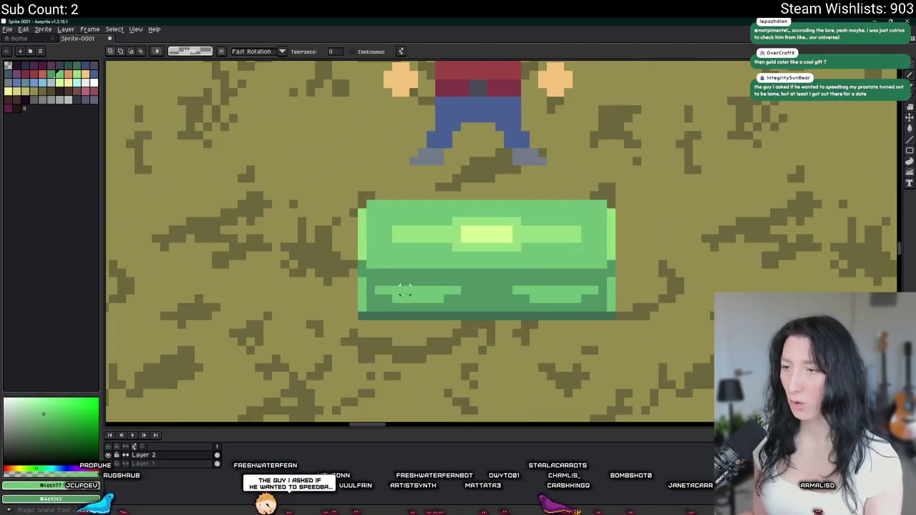
pyautogui.click(516, 305)
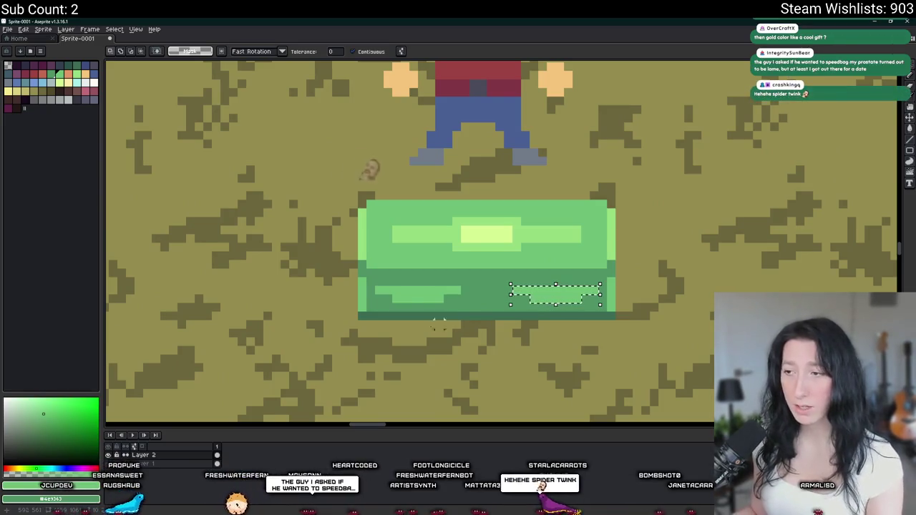
pyautogui.keyDown('shift'); pyautogui.click(414, 297); pyautogui.keyUp('shift')
pyautogui.press('Delete')
pyautogui.press('b')
# Alternate between Paint Bucket and Pencil while zooming out to review the stepped trim
pyautogui.scroll(2, 585, 310)
pyautogui.press('g')
pyautogui.scroll(-4, 713, 301)
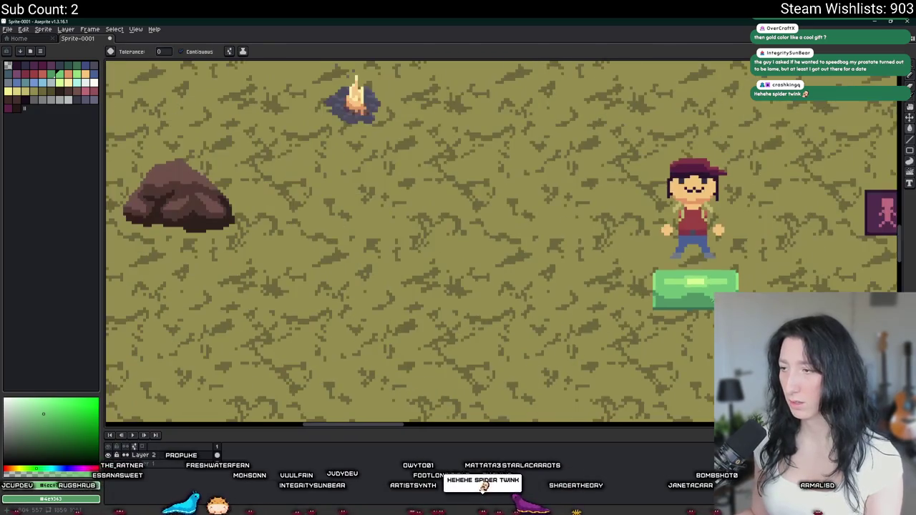
pyautogui.scroll(3, 467, 230)
pyautogui.scroll(3, 466, 231)
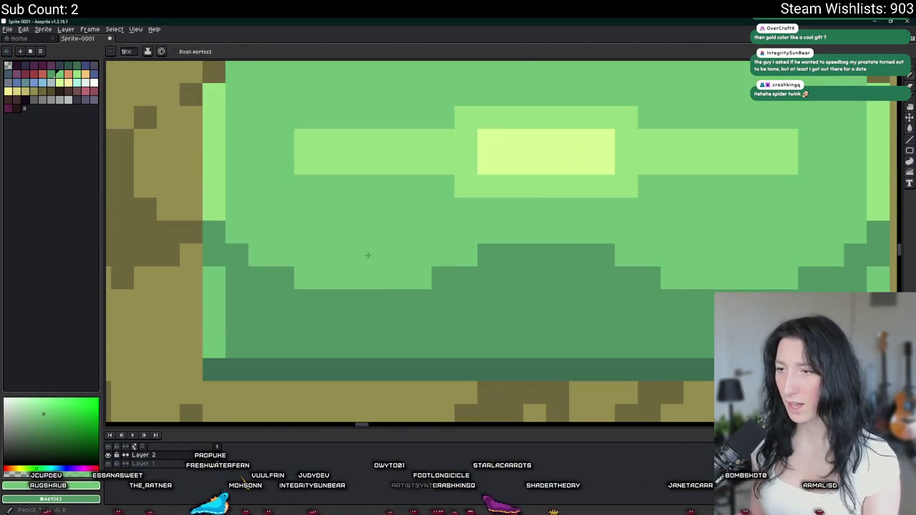
pyautogui.press('b')
pyautogui.scroll(-3, 361, 275)
pyautogui.scroll(-1, 392, 302)
pyautogui.scroll(-1, 595, 259)
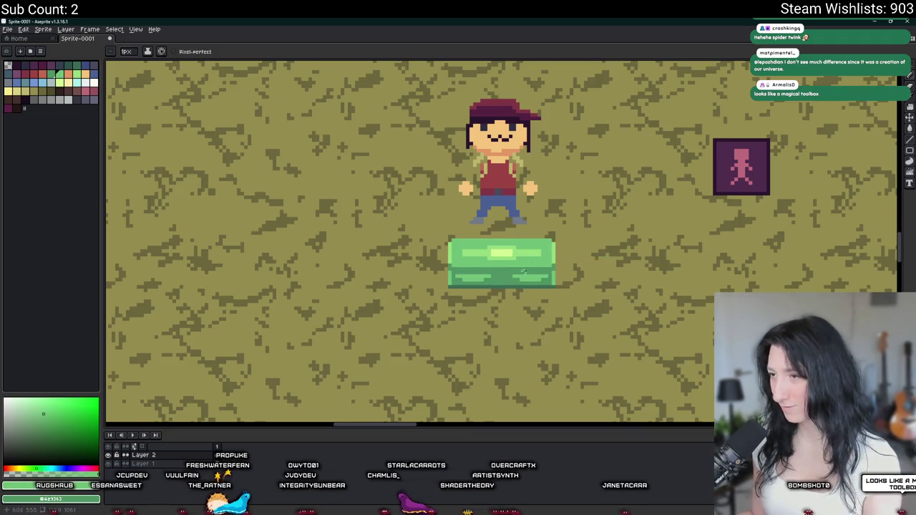
pyautogui.scroll(1, 528, 270)
pyautogui.scroll(-2, 501, 275)
pyautogui.hscroll(3, 465, 279)
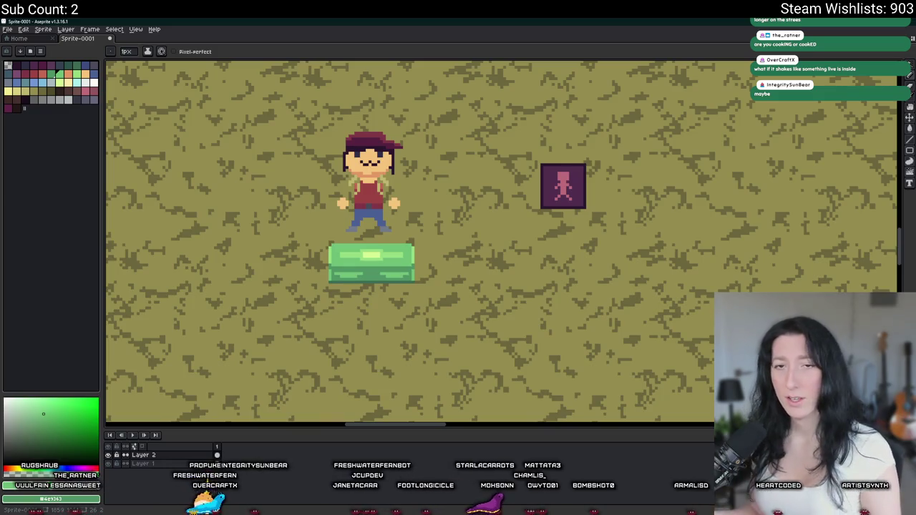
pyautogui.scroll(-1, 423, 262)
pyautogui.scroll(1, 372, 264)
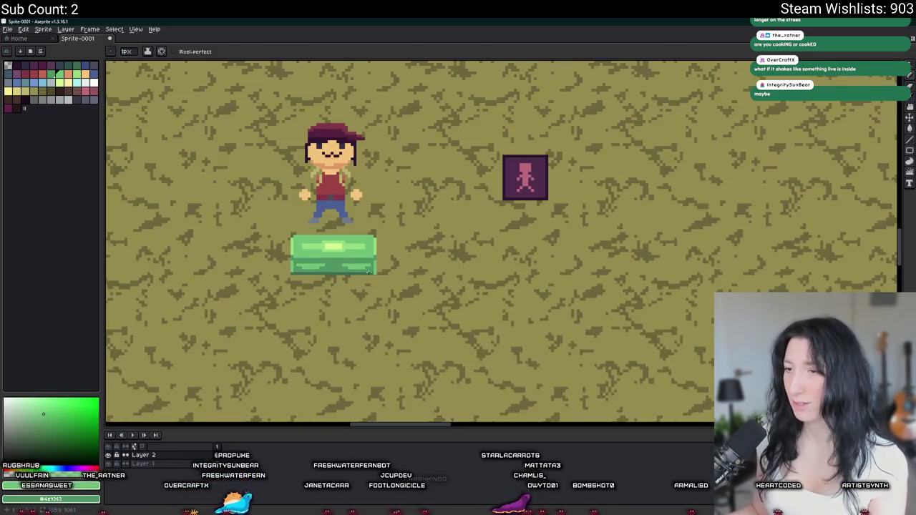
pyautogui.scroll(4, 308, 257)
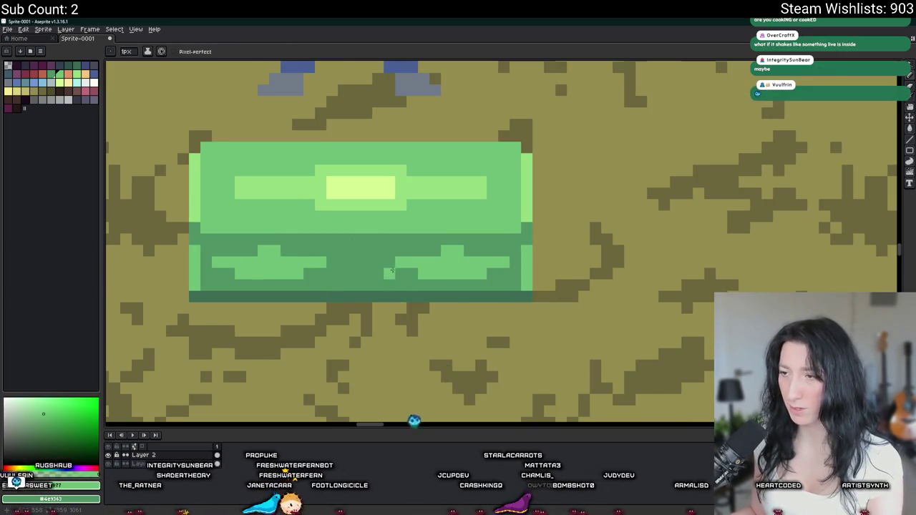
pyautogui.scroll(-1, 450, 250)
pyautogui.scroll(3, 312, 236)
pyautogui.scroll(2, 312, 234)
pyautogui.scroll(-1, 311, 235)
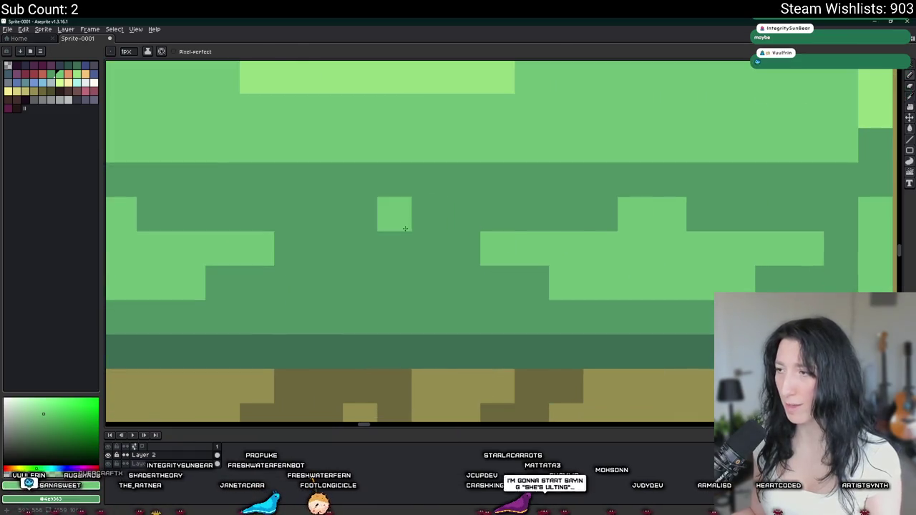
pyautogui.scroll(-2, 704, 252)
pyautogui.scroll(-2, 704, 252)
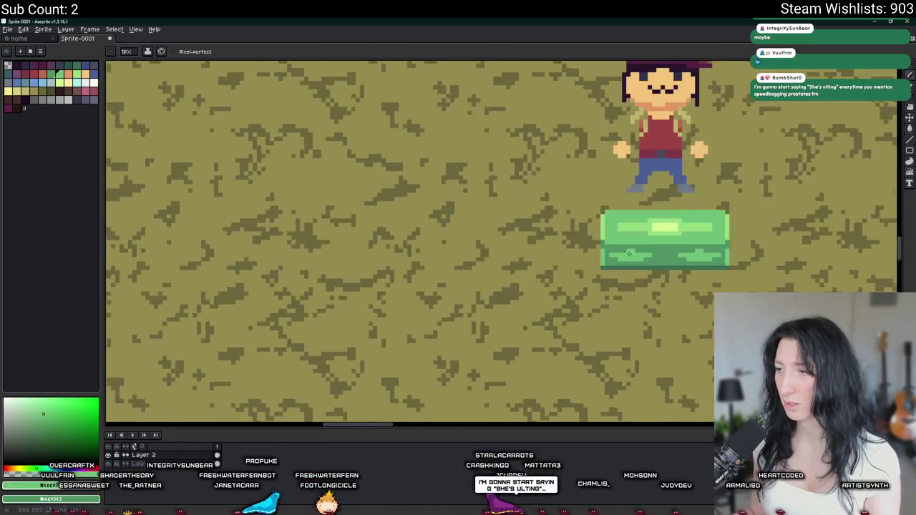
pyautogui.scroll(2, 628, 240)
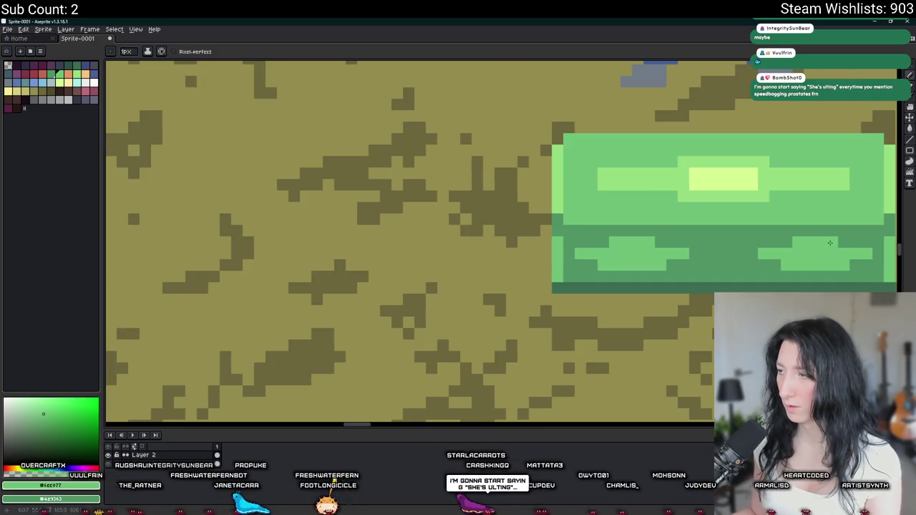
pyautogui.scroll(-3, 798, 247)
pyautogui.moveTo(798, 247); pyautogui.dragTo(512, 234)
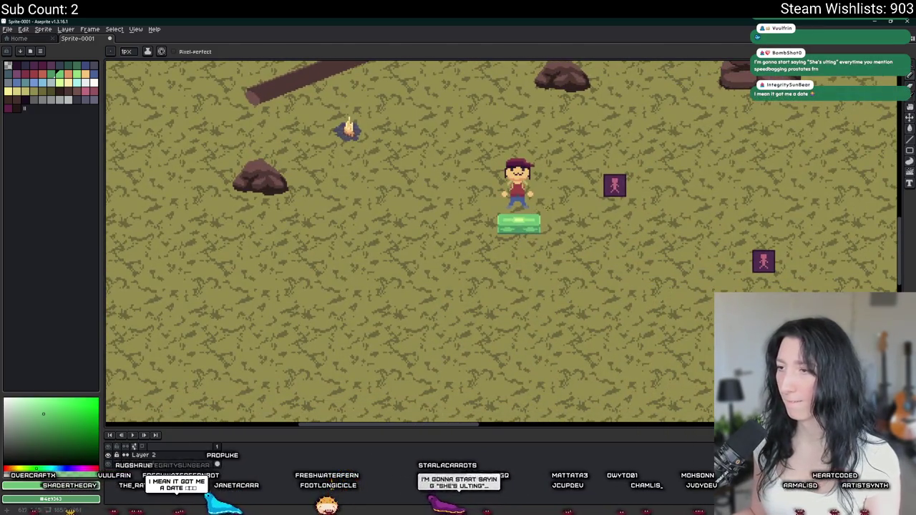
pyautogui.scroll(1, 450, 204)
pyautogui.scroll(3, 449, 204)
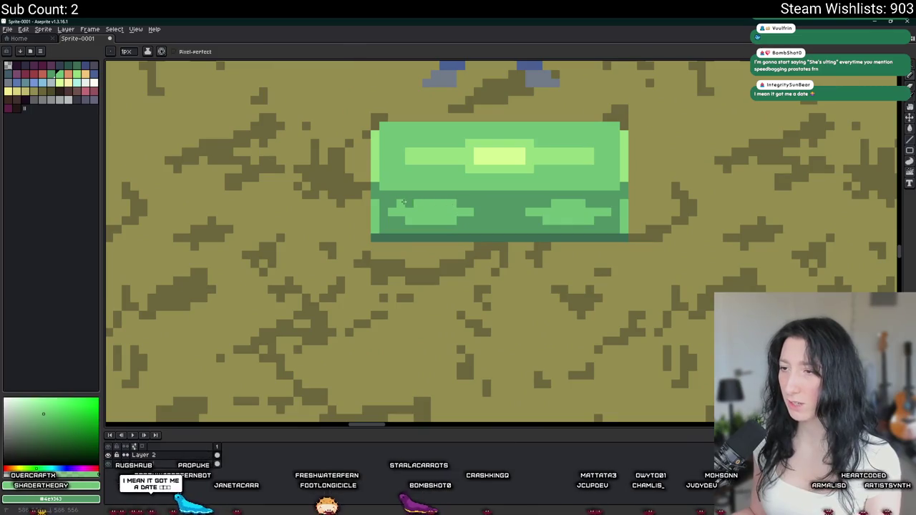
pyautogui.scroll(-2, 583, 207)
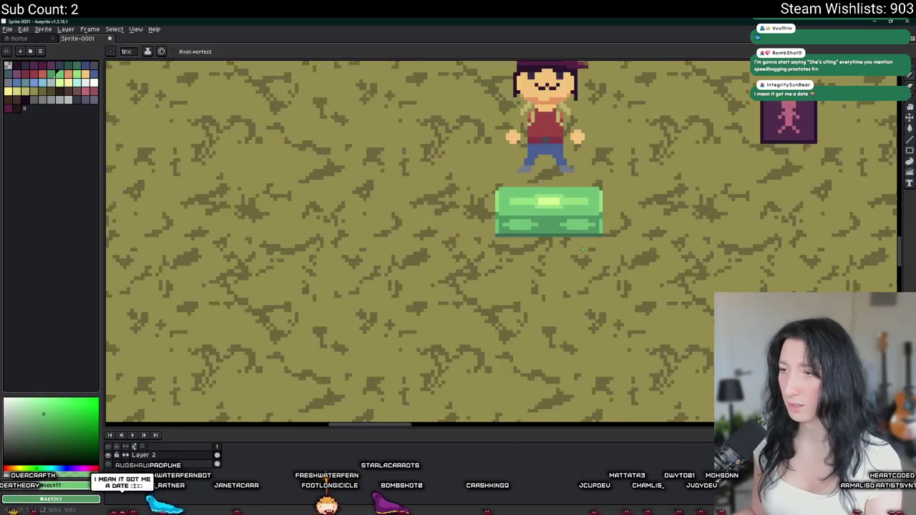
pyautogui.scroll(-2, 582, 207)
pyautogui.moveTo(551, 243); pyautogui.dragTo(408, 297)
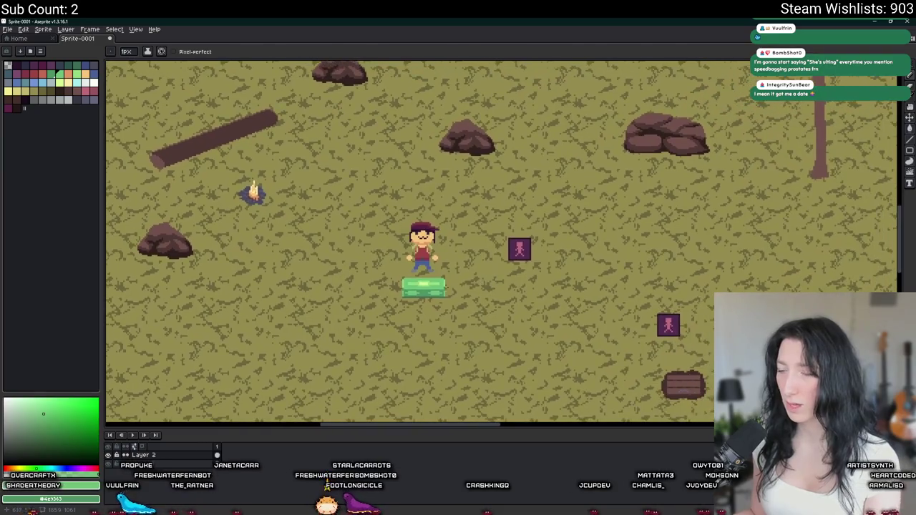
pyautogui.scroll(3, 403, 299)
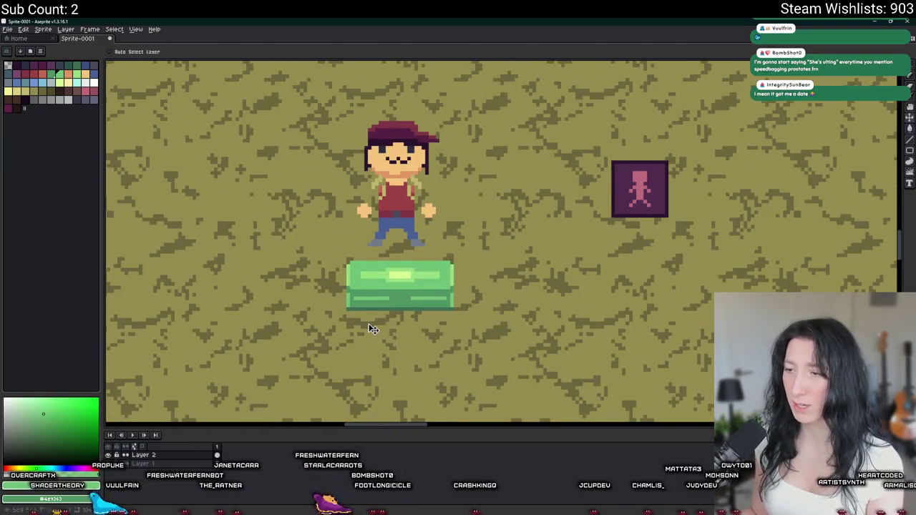
pyautogui.press('b')
pyautogui.scroll(-2, 369, 323)
pyautogui.scroll(2, 343, 286)
pyautogui.scroll(1, 329, 264)
pyautogui.press('m')
pyautogui.moveTo(323, 258); pyautogui.dragTo(491, 334)
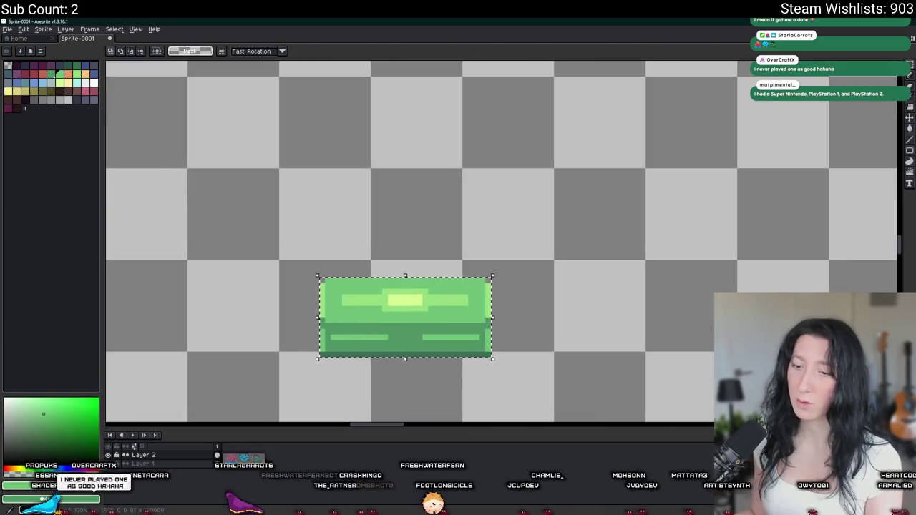
pyautogui.click(108, 464)
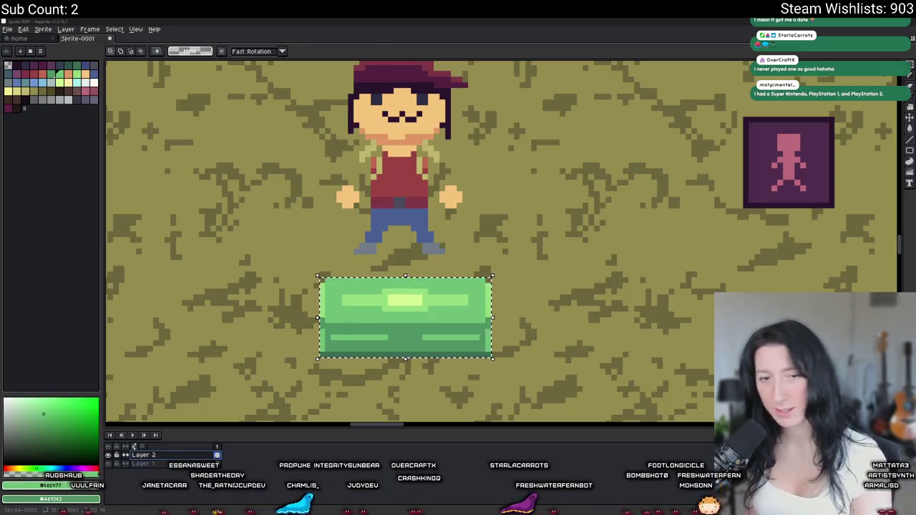
pyautogui.scroll(2, 365, 291)
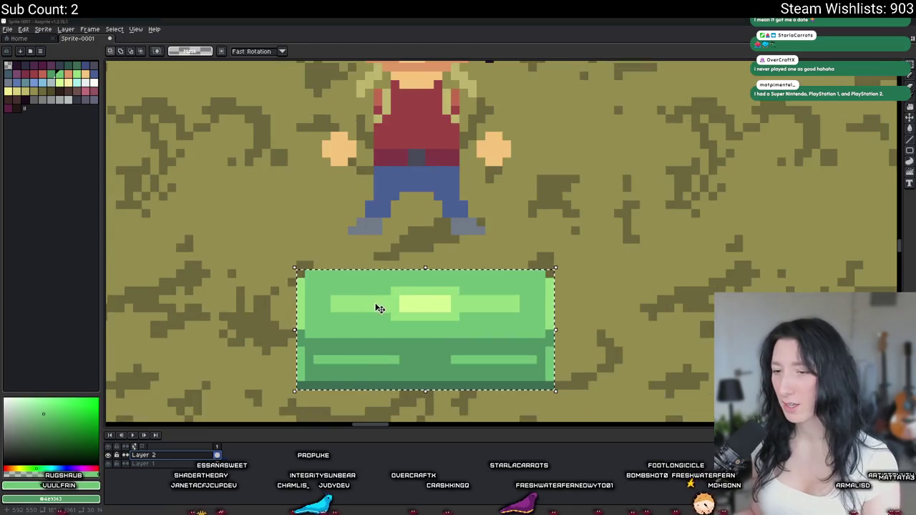
pyautogui.scroll(-2, 247, 368)
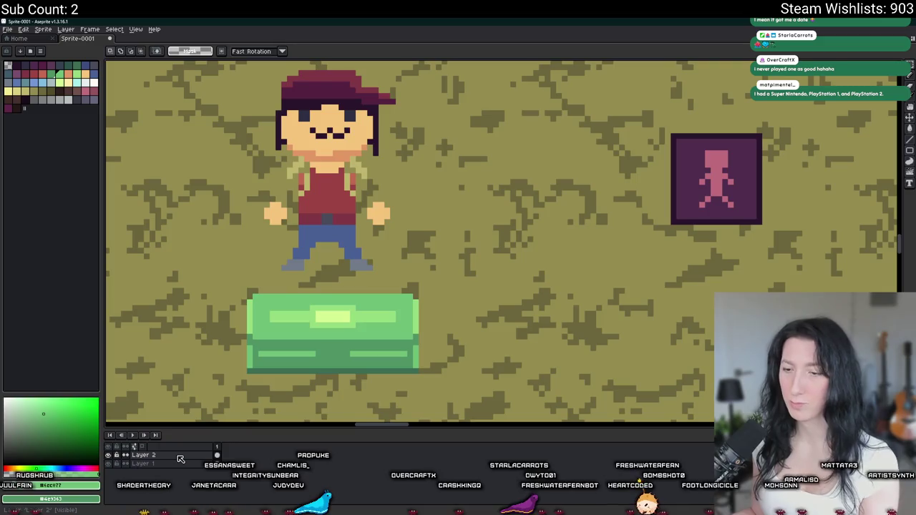
# Sample the chest's light green and centre the lid highlight in view
pyautogui.press('b')
pyautogui.scroll(3, 324, 315)
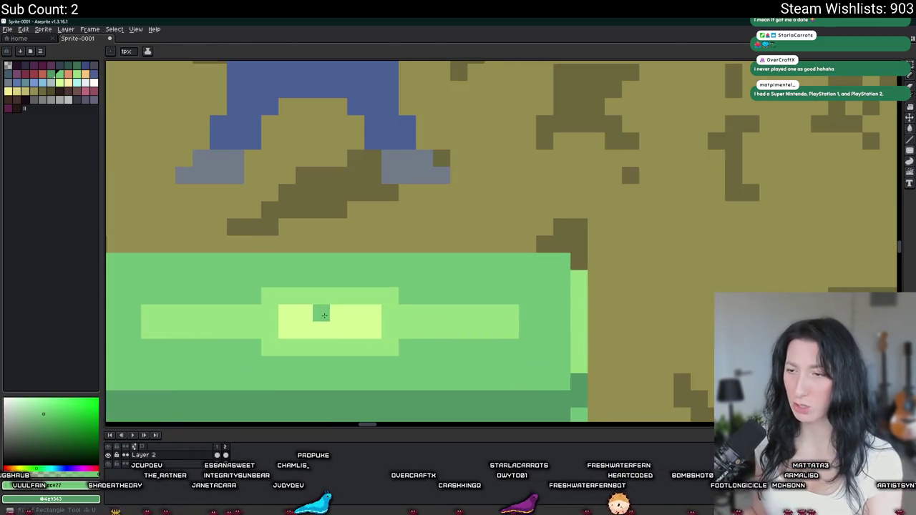
pyautogui.scroll(1, 317, 317)
pyautogui.press('i')
pyautogui.click(317, 318)
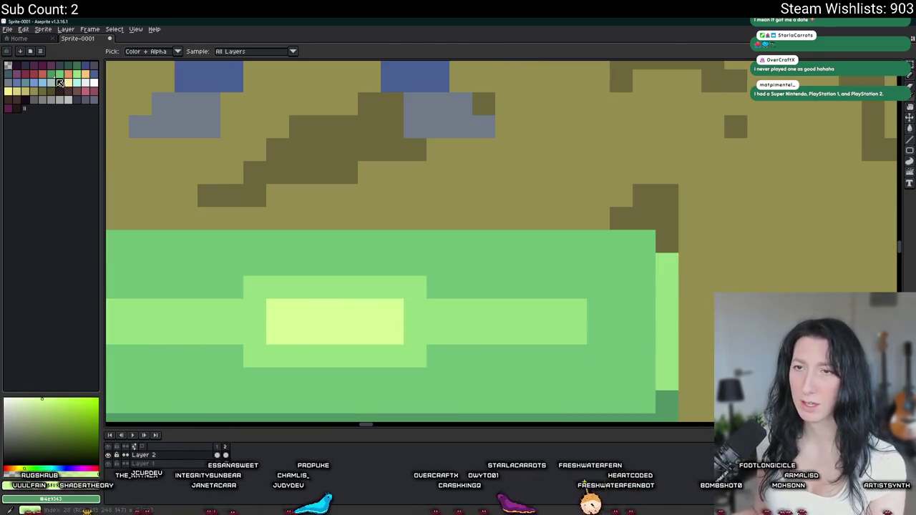
pyautogui.press('b')
pyautogui.moveTo(300, 311); pyautogui.dragTo(364, 276)
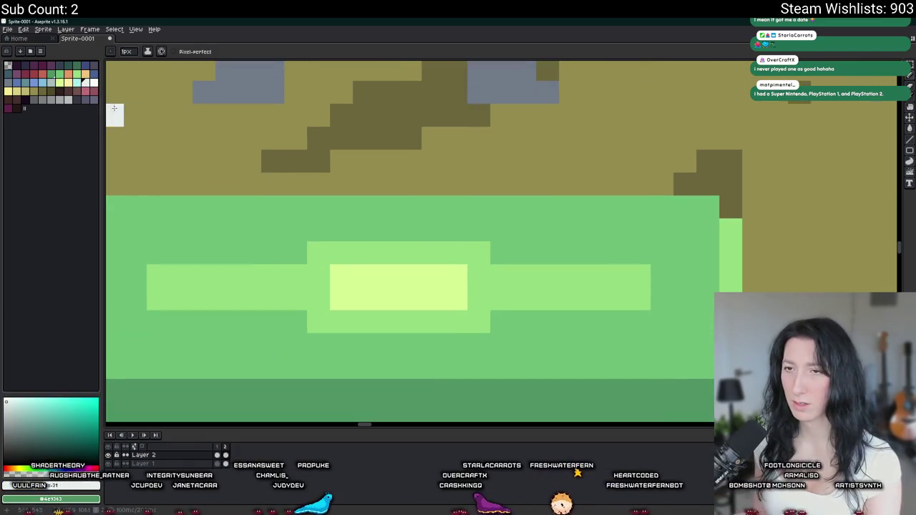
# Paint a white glint across the centre of the lid highlight
pyautogui.click(94, 83)
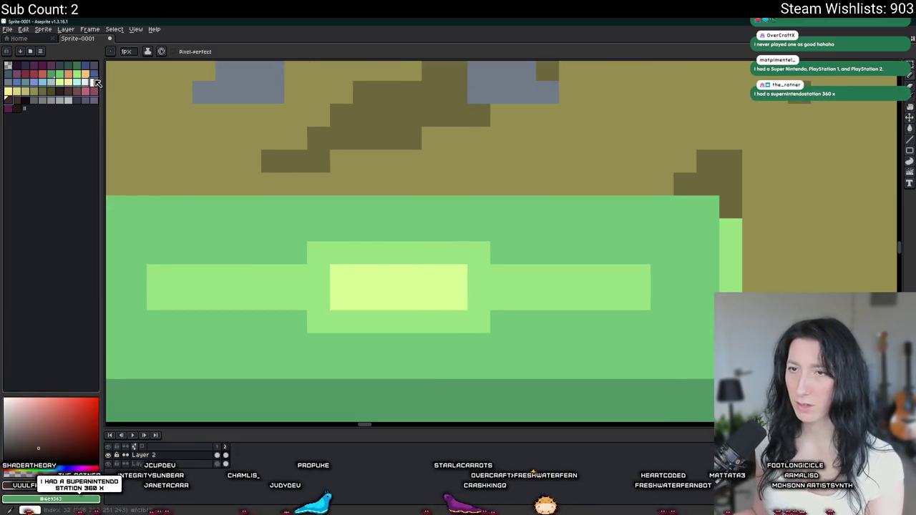
pyautogui.click(94, 83)
pyautogui.moveTo(411, 276); pyautogui.dragTo(388, 277)
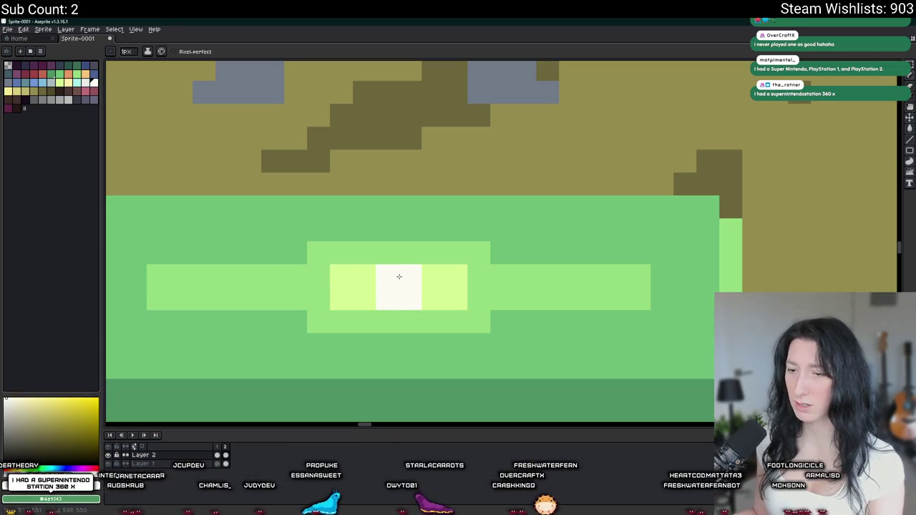
pyautogui.scroll(-3, 400, 277)
pyautogui.scroll(-3, 400, 276)
# Cover the white block with pale yellow-green and place white glint pixels further along
pyautogui.press('i')
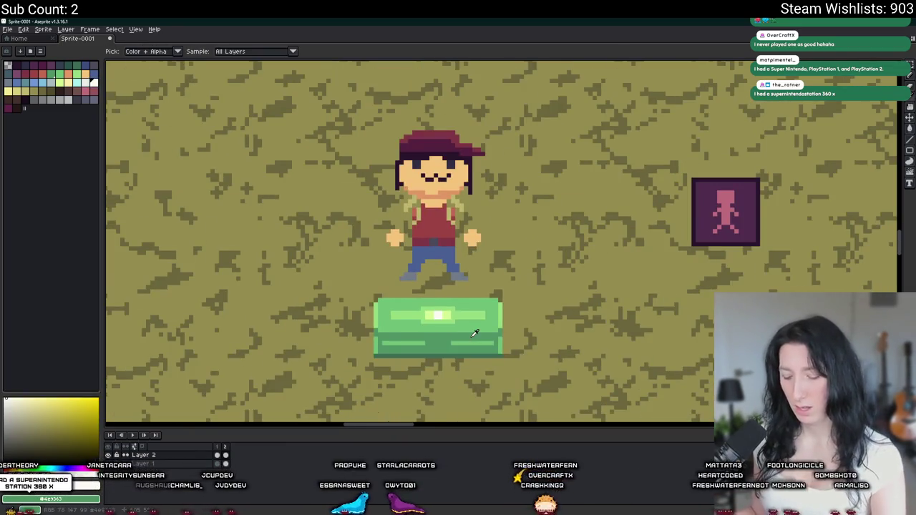
pyautogui.scroll(3, 437, 315)
pyautogui.scroll(2, 424, 311)
pyautogui.click(442, 301)
pyautogui.moveTo(441, 301)
pyautogui.mouseDown()
pyautogui.moveTo(451, 287)
pyautogui.moveTo(388, 273)
pyautogui.mouseUp()
pyautogui.press('b')
pyautogui.click(443, 280)
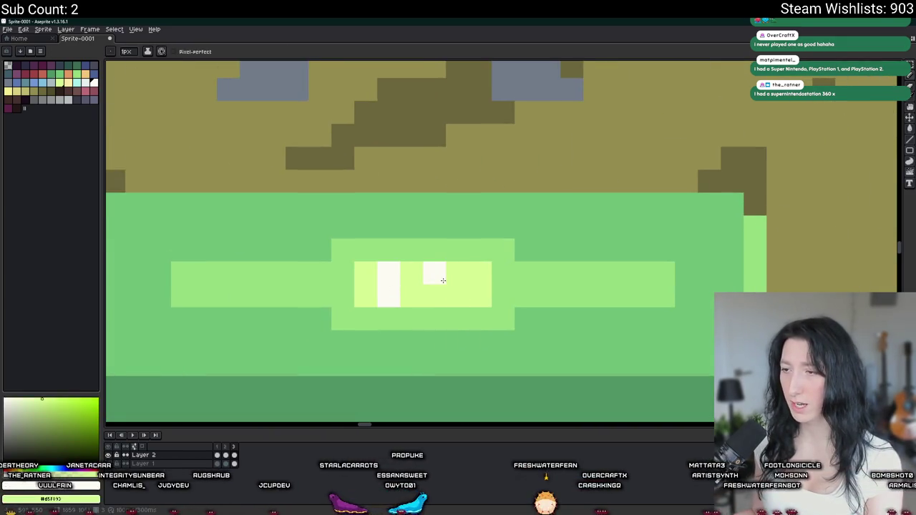
pyautogui.scroll(-2, 459, 296)
pyautogui.scroll(-3, 472, 323)
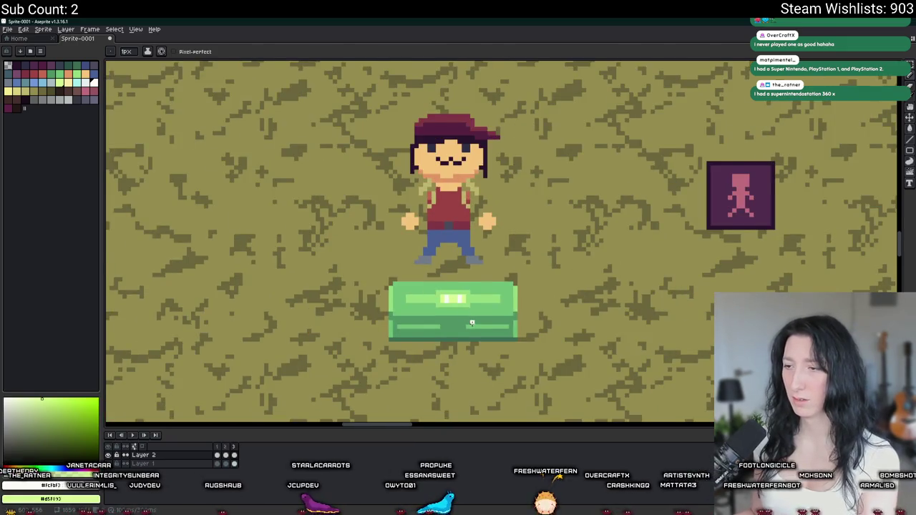
pyautogui.scroll(-1, 472, 323)
pyautogui.scroll(3, 462, 307)
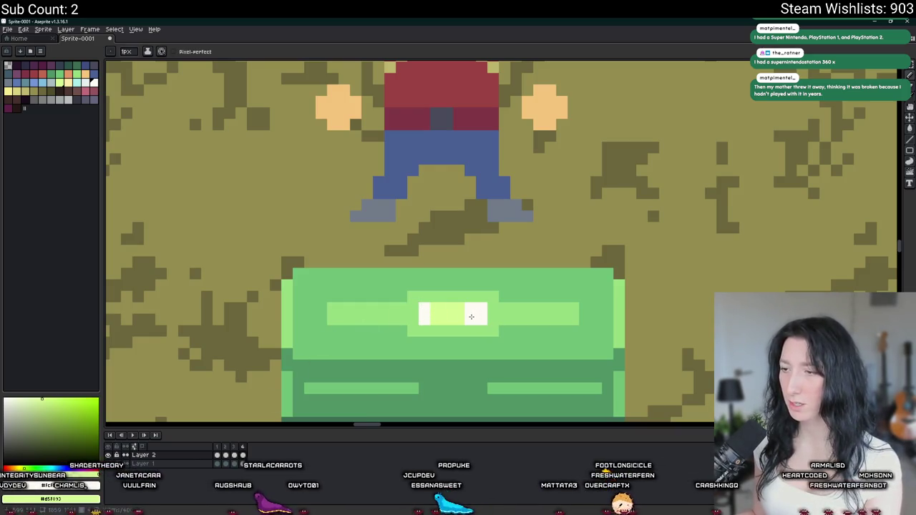
pyautogui.scroll(-2, 465, 319)
pyautogui.scroll(-1, 460, 324)
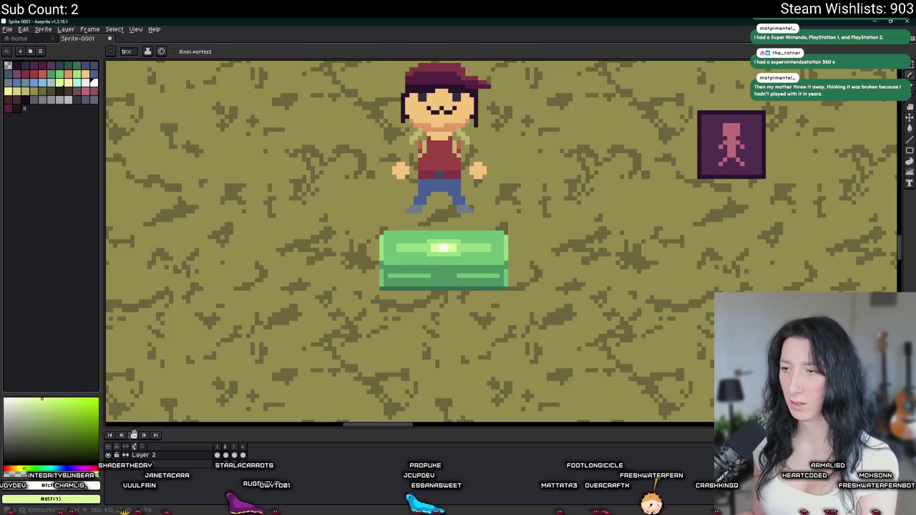
pyautogui.scroll(-1, 174, 358)
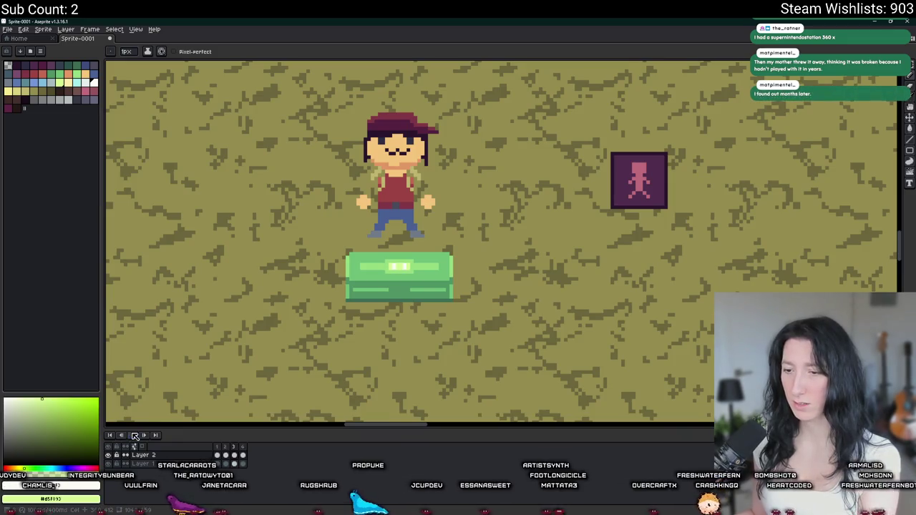
# Paint out both white glint columns on the lid with yellow-green
pyautogui.press('i')
pyautogui.scroll(1, 423, 304)
pyautogui.scroll(3, 433, 297)
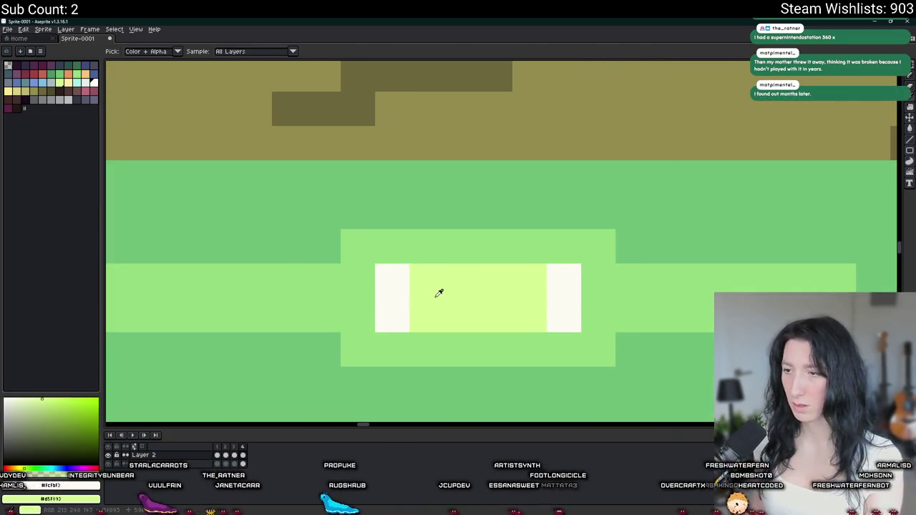
pyautogui.scroll(-2, 338, 297)
pyautogui.click(339, 294)
pyautogui.press('b')
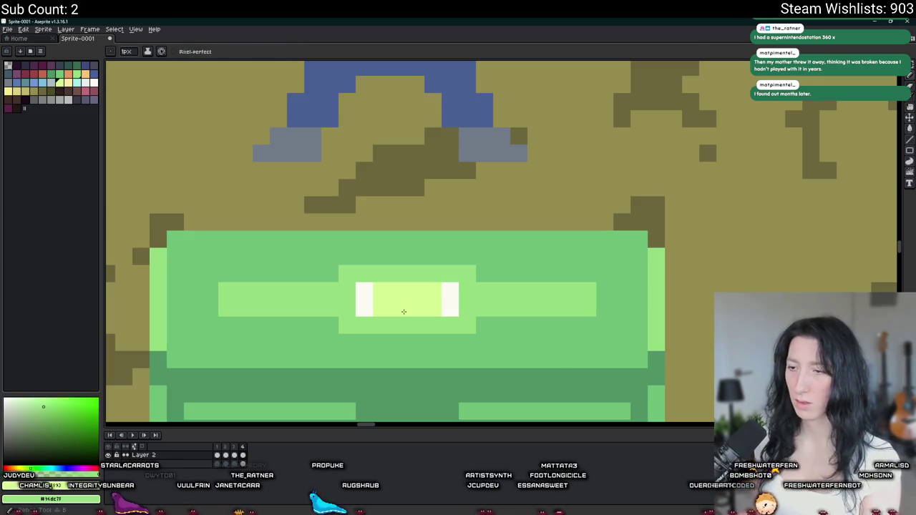
pyautogui.press('i')
pyautogui.press('b')
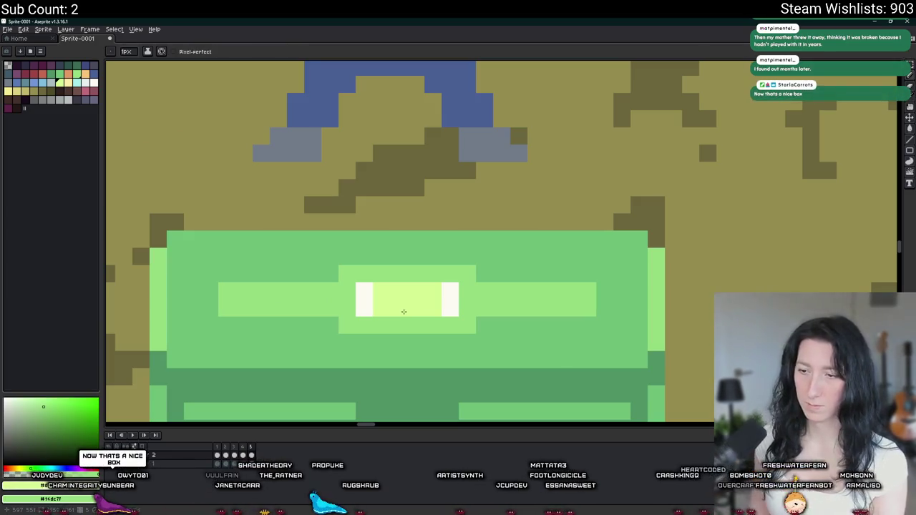
pyautogui.press('i')
pyautogui.scroll(2, 373, 291)
pyautogui.press('b')
pyautogui.moveTo(344, 285); pyautogui.dragTo(343, 319)
pyautogui.moveTo(514, 285); pyautogui.dragTo(514, 319)
# Darken the highlight's four centre pixels with dark green from the palette
pyautogui.press('i')
pyautogui.click(60, 73)
pyautogui.press('b')
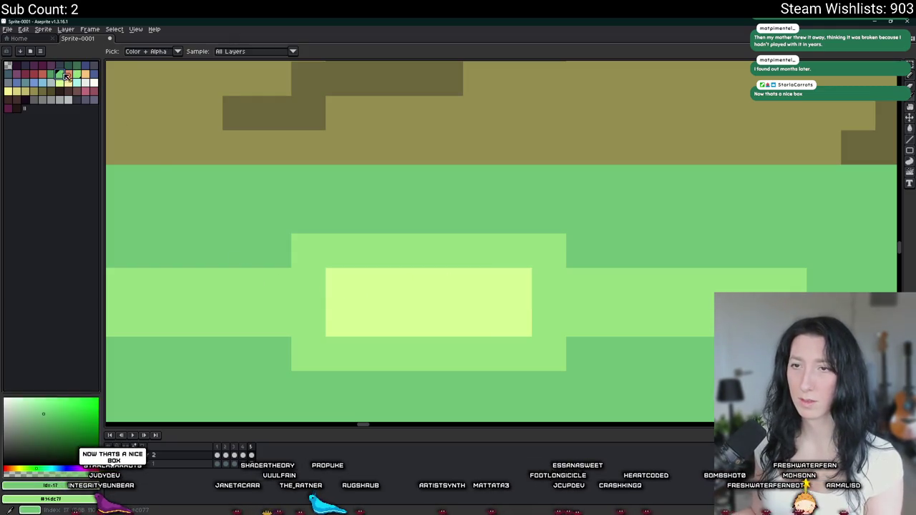
pyautogui.click(377, 318)
pyautogui.moveTo(377, 319); pyautogui.dragTo(387, 238)
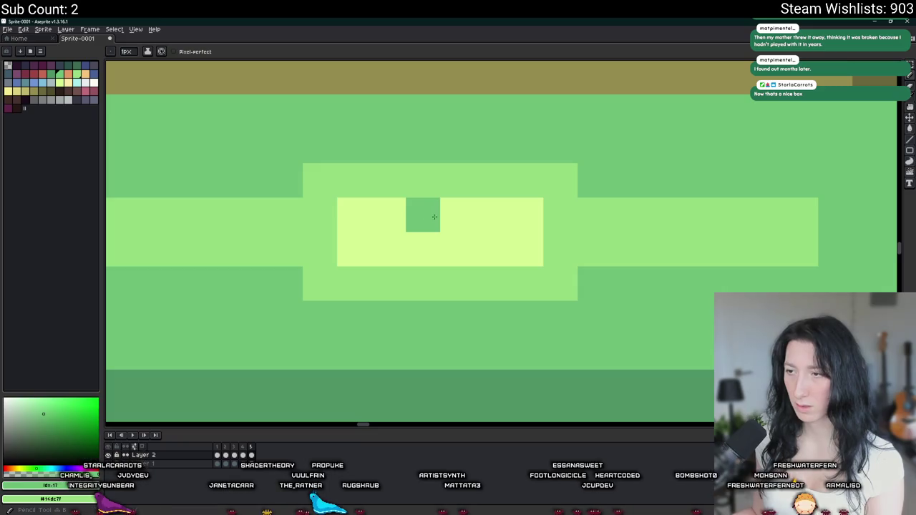
pyautogui.moveTo(456, 215); pyautogui.dragTo(423, 215)
pyautogui.scroll(-2, 434, 236)
pyautogui.scroll(-2, 434, 237)
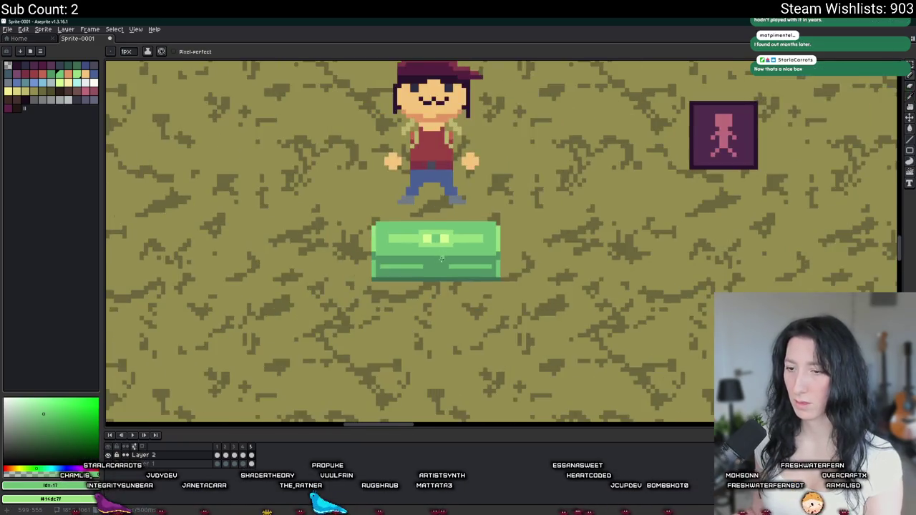
pyautogui.scroll(2, 431, 240)
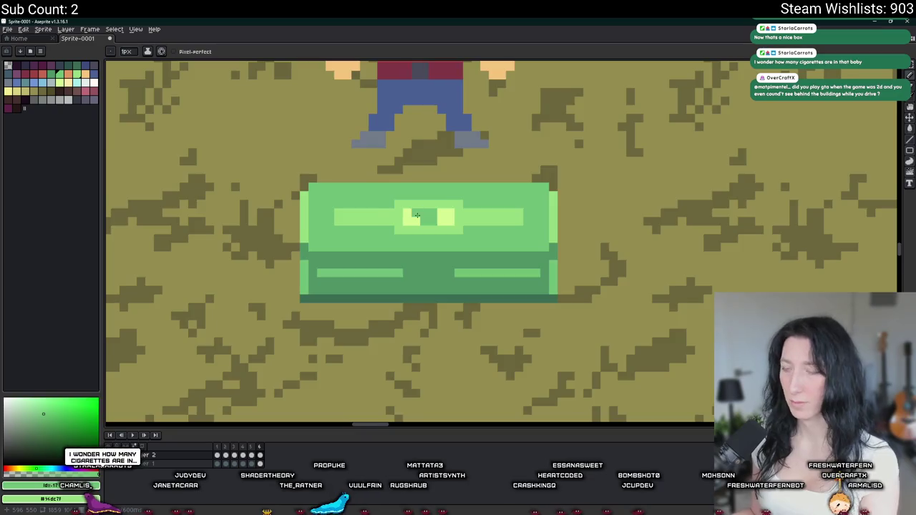
pyautogui.scroll(2, 430, 219)
# Restore the centre to light yellow-green and paint two dark columns beside it
pyautogui.keyDown('alt'); pyautogui.click(497, 212); pyautogui.keyUp('alt')
pyautogui.click(471, 205)
pyautogui.moveTo(437, 197)
pyautogui.mouseDown()
pyautogui.moveTo(439, 220)
pyautogui.moveTo(399, 193)
pyautogui.mouseUp()
pyautogui.press('x')
pyautogui.moveTo(504, 193)
pyautogui.mouseDown()
pyautogui.moveTo(499, 223)
pyautogui.moveTo(469, 219)
pyautogui.mouseUp()
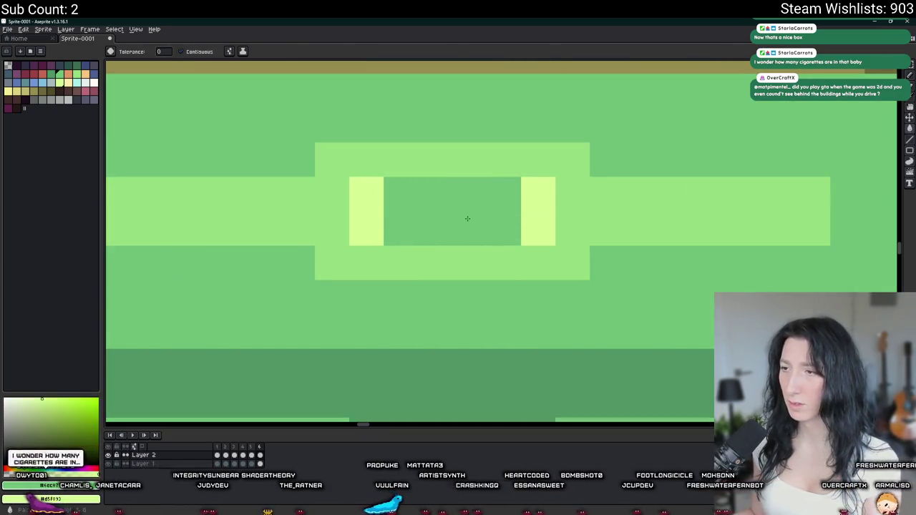
pyautogui.scroll(-2, 468, 219)
# Bucket-fill the highlight's left and right light columns dark green
pyautogui.press('g')
pyautogui.scroll(3, 467, 219)
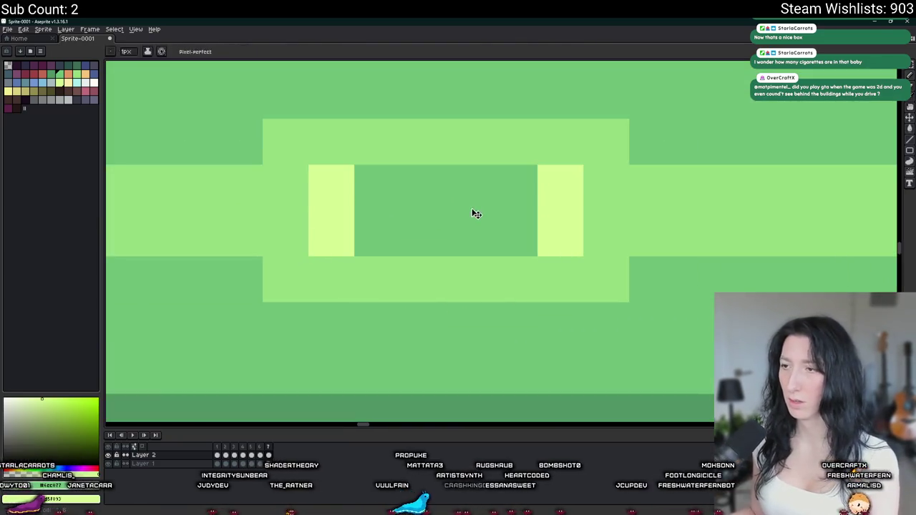
pyautogui.click(333, 189)
pyautogui.click(333, 234)
pyautogui.click(561, 188)
pyautogui.click(561, 235)
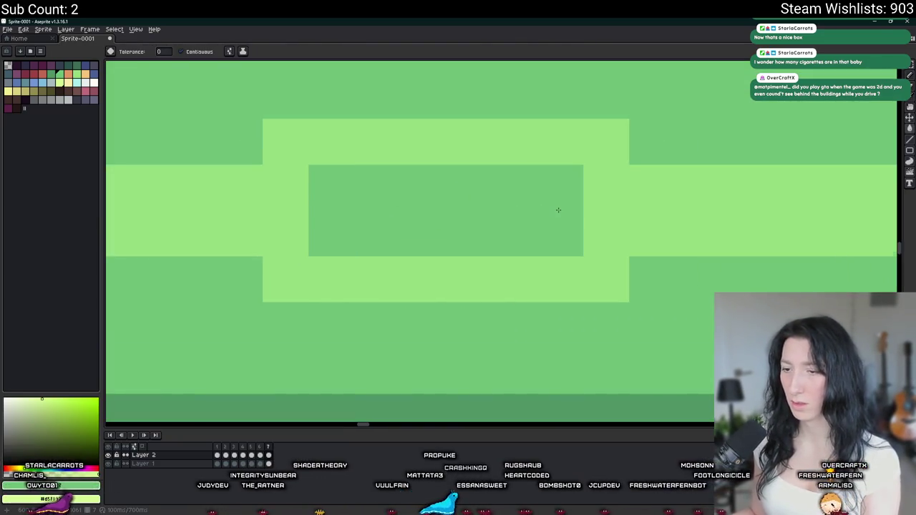
pyautogui.scroll(-2, 557, 210)
# Undo the last two edits and turn the lock's white pixel yellow-green
pyautogui.hotkey('ctrl', 'z')
pyautogui.hotkey('ctrl', 'z')
pyautogui.hotkey('ctrl', 'z')
pyautogui.hotkey('ctrl', 'z')
pyautogui.hotkey('ctrl', 'z')
pyautogui.scroll(-1, 569, 308)
pyautogui.hotkey('ctrl', 'z')
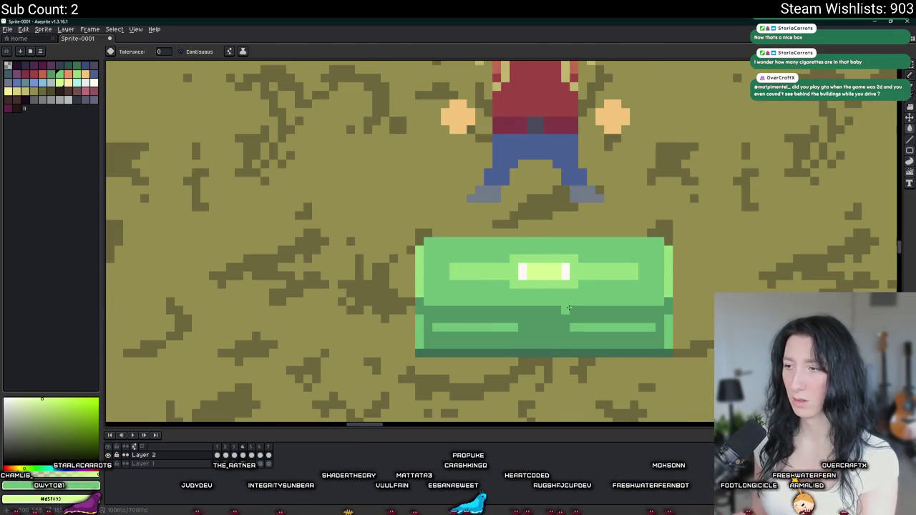
pyautogui.scroll(2, 552, 280)
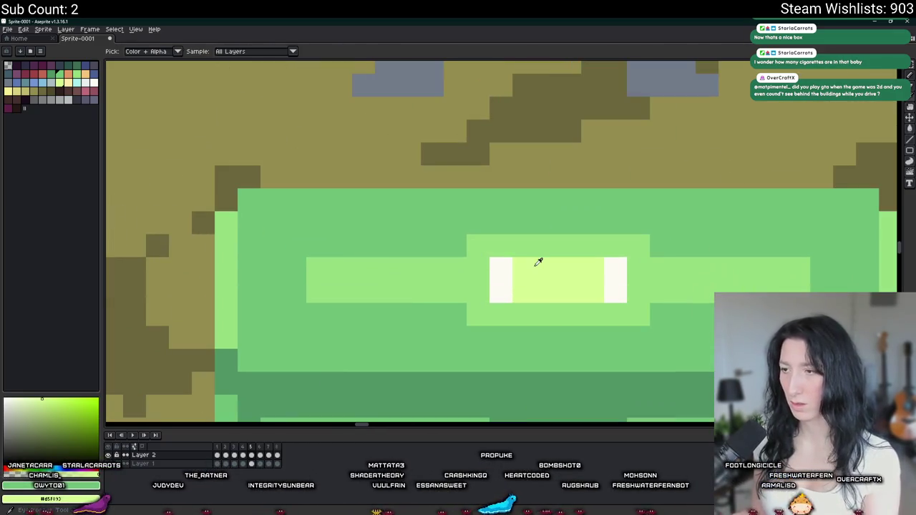
pyautogui.click(509, 275)
pyautogui.scroll(-3, 621, 290)
pyautogui.scroll(-2, 546, 343)
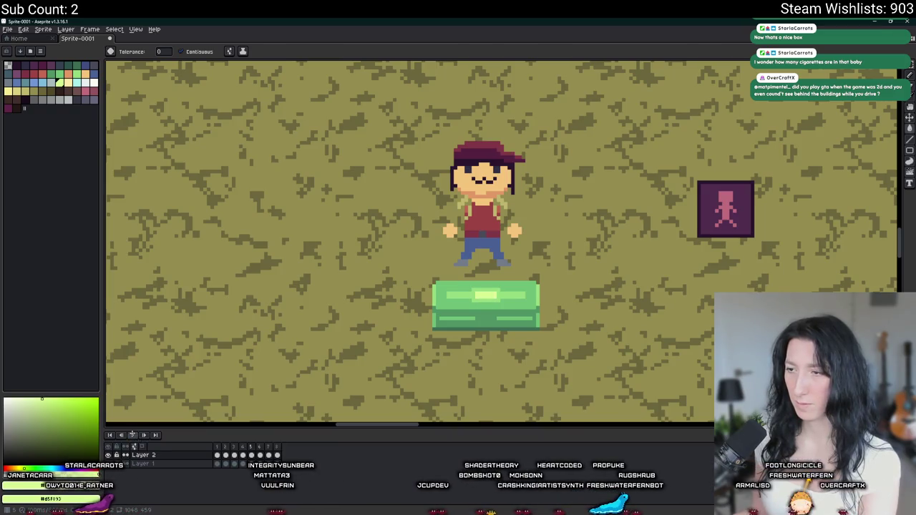
# Recolour the lock's centre pixels with a colour sampled from the chest, then preview the animation
pyautogui.scroll(2, 481, 301)
pyautogui.scroll(2, 501, 299)
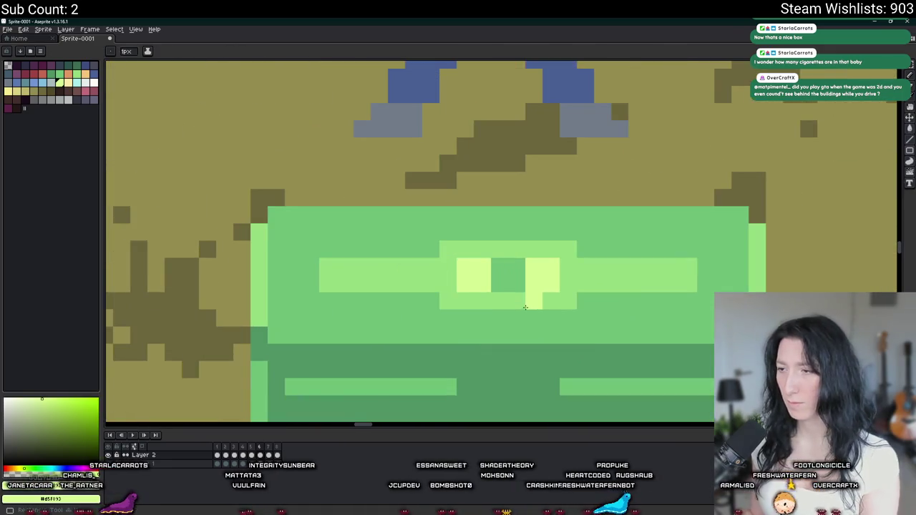
pyautogui.press('i')
pyautogui.click(518, 299)
pyautogui.press('g')
pyautogui.scroll(-3, 509, 286)
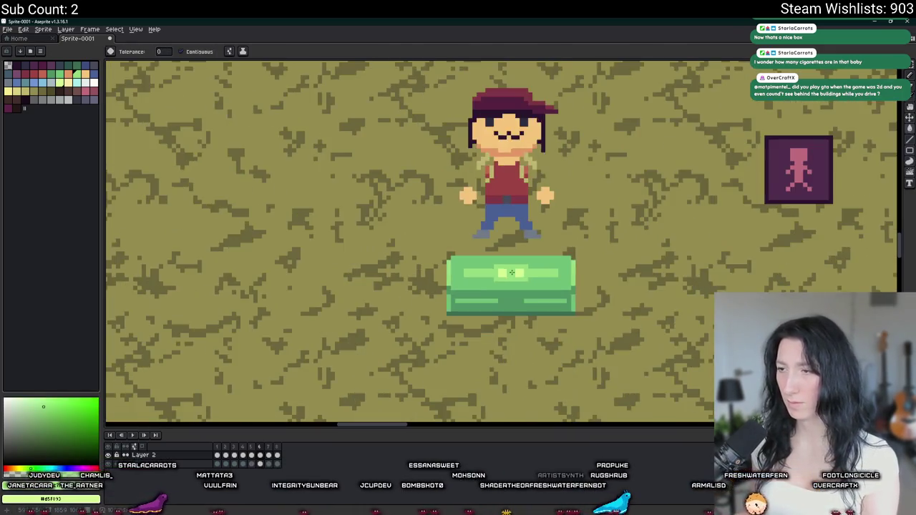
pyautogui.scroll(3, 501, 273)
pyautogui.click(497, 266)
pyautogui.click(496, 265)
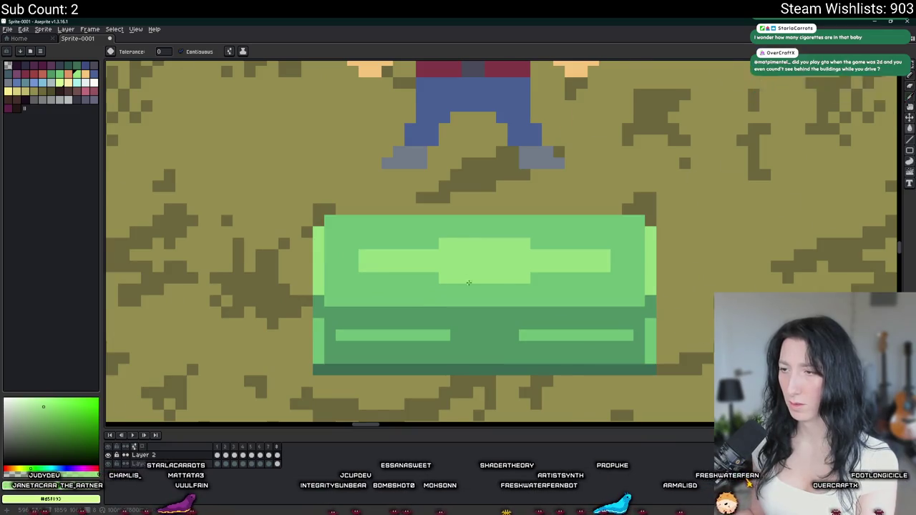
pyautogui.scroll(-3, 486, 272)
pyautogui.click(132, 435)
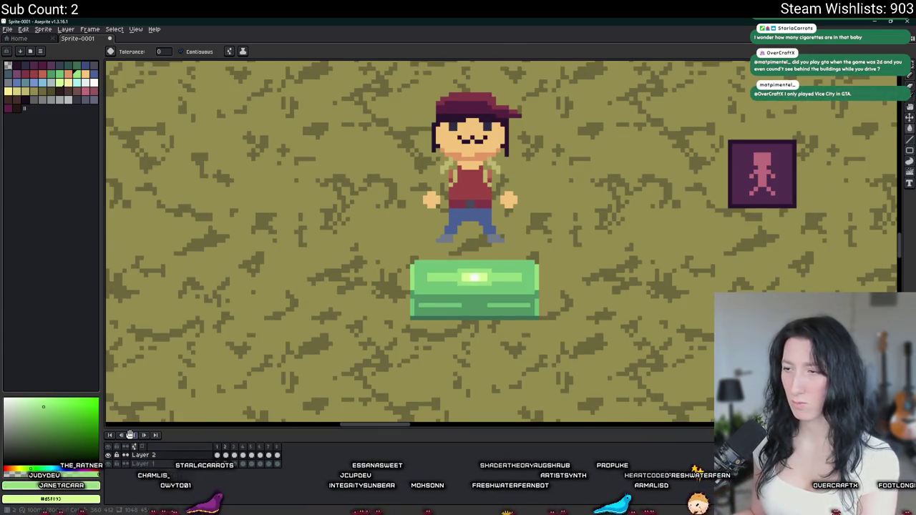
pyautogui.scroll(-2, 274, 279)
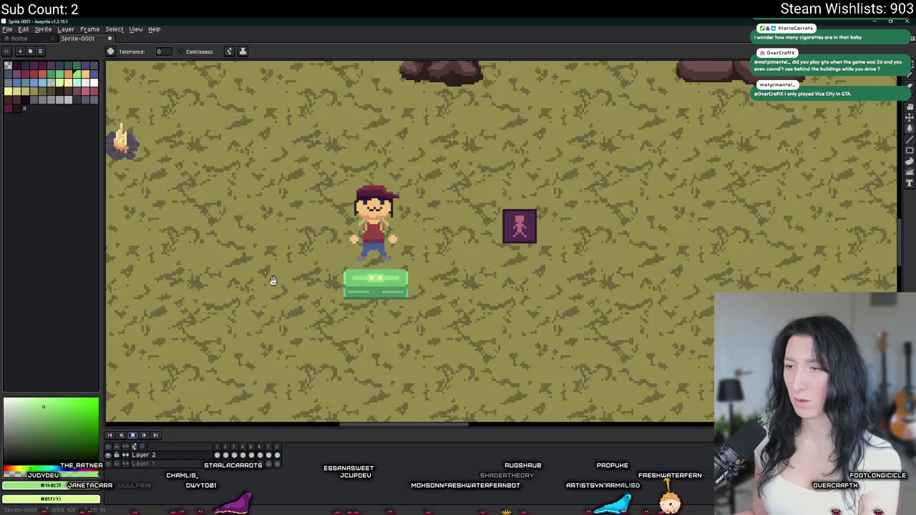
pyautogui.scroll(-1, 273, 281)
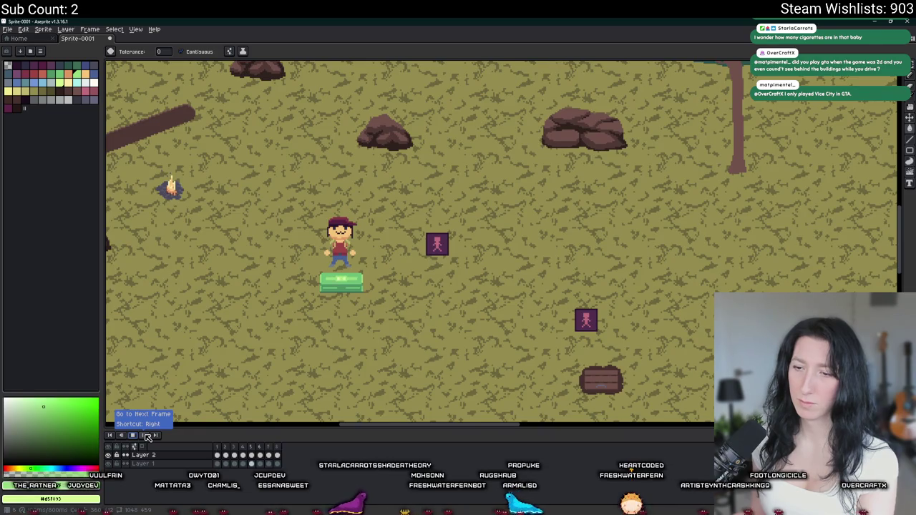
# Add new animation frames after the current one, discarding a stray light stroke across the lock glow
pyautogui.hotkey('alt', 'n')
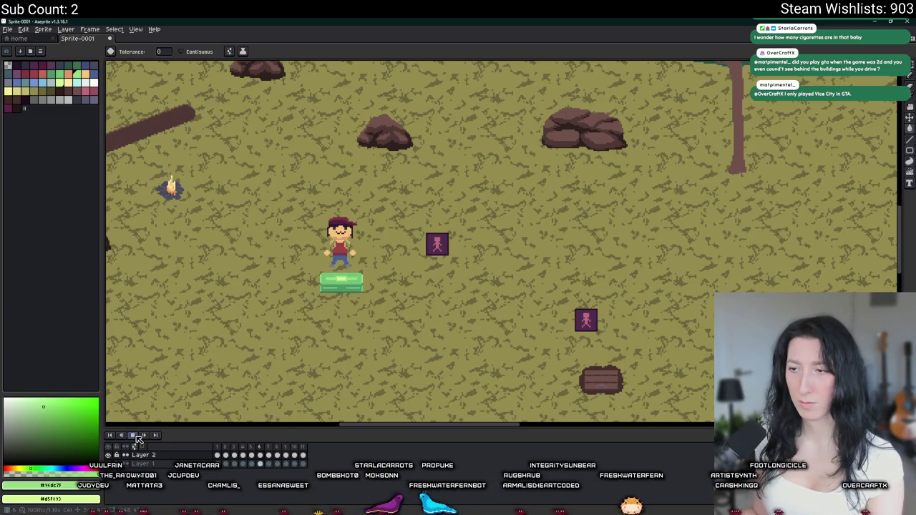
pyautogui.scroll(2, 271, 351)
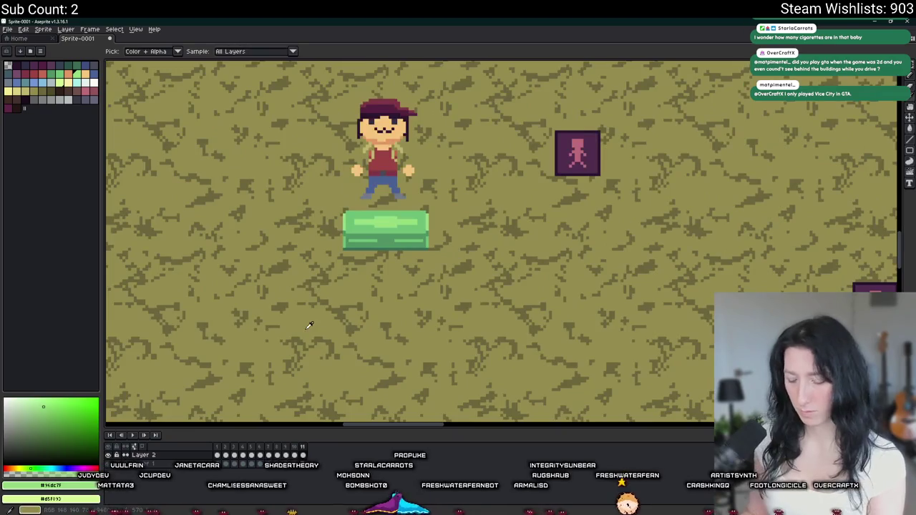
pyautogui.scroll(1, 381, 229)
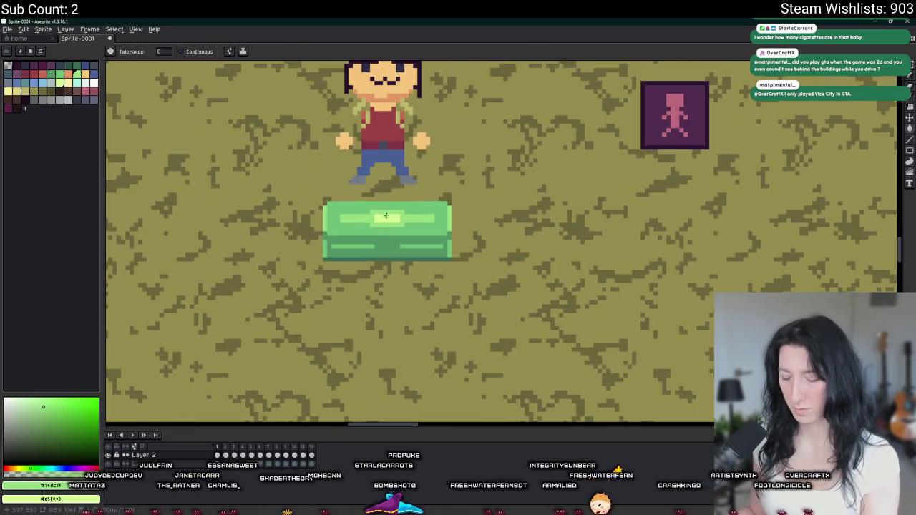
pyautogui.scroll(1, 386, 216)
pyautogui.scroll(1, 386, 216)
pyautogui.press('b')
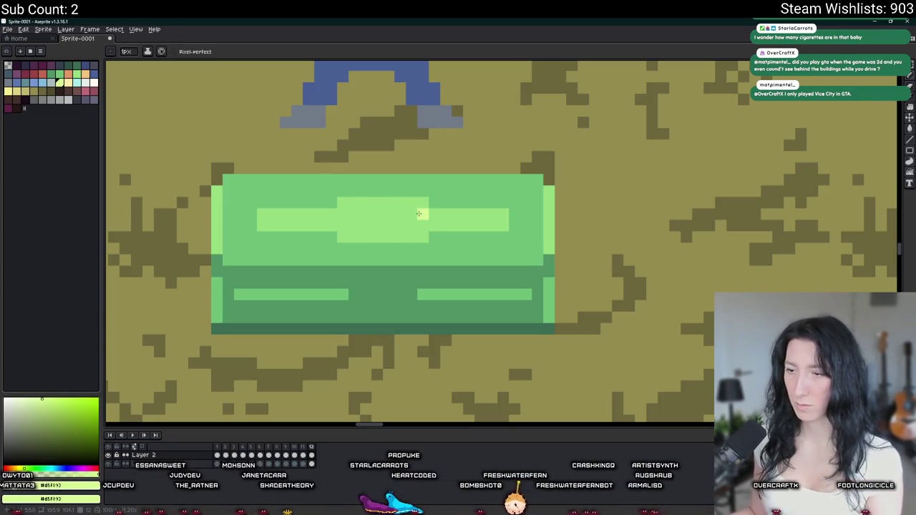
pyautogui.moveTo(419, 213); pyautogui.dragTo(351, 219)
pyautogui.hotkey('ctrl', 'z')
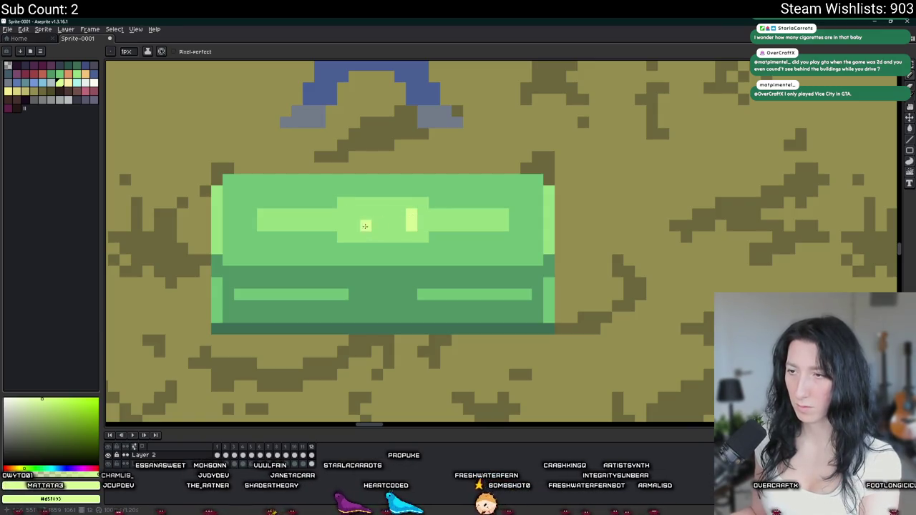
pyautogui.press('Left')
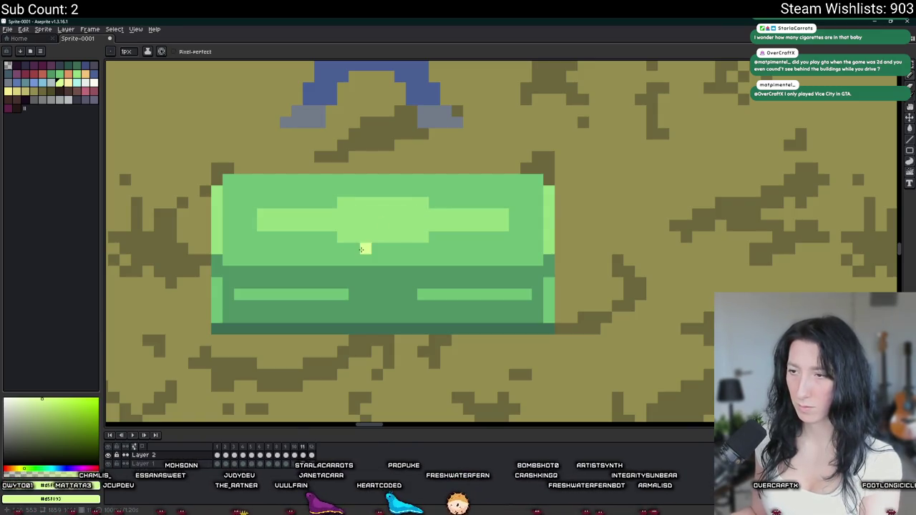
pyautogui.hotkey('alt', 'n')
pyautogui.hotkey('alt', 'n')
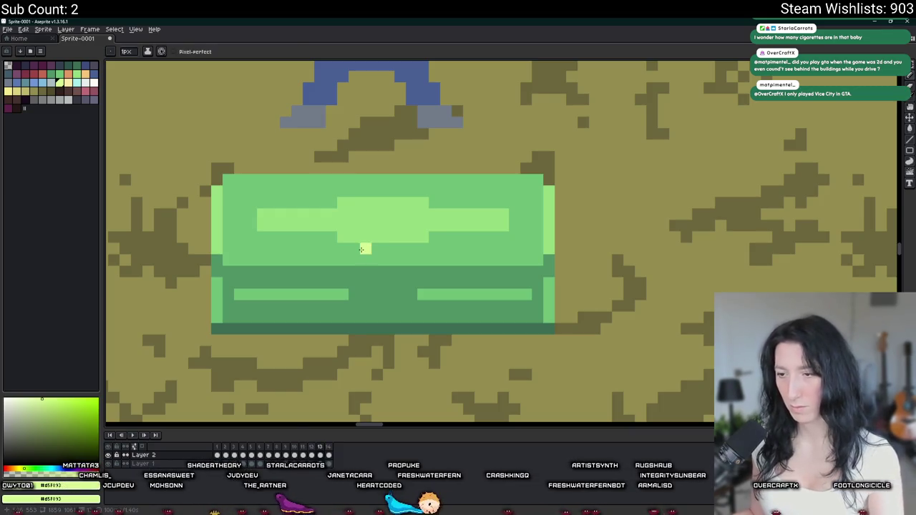
# Pick the pale yellow and extend the left and right glow bars toward each other
pyautogui.press('alt')
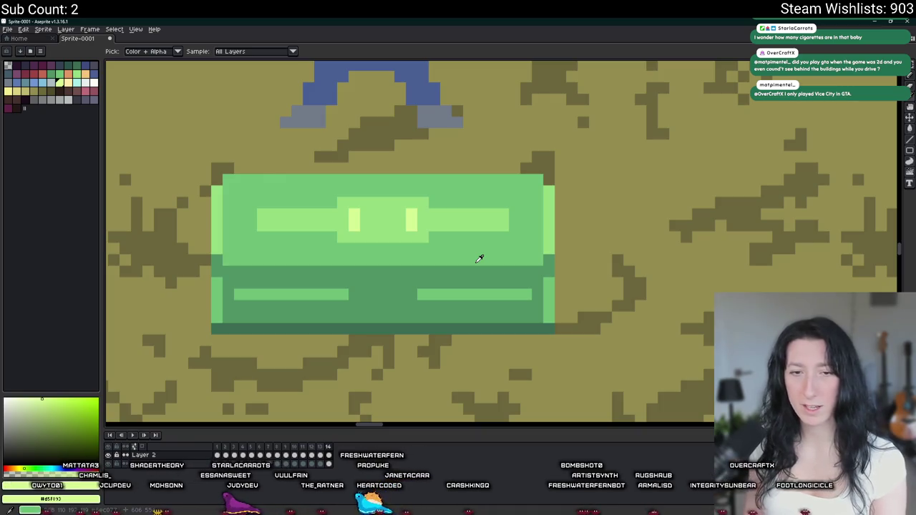
pyautogui.scroll(1, 386, 224)
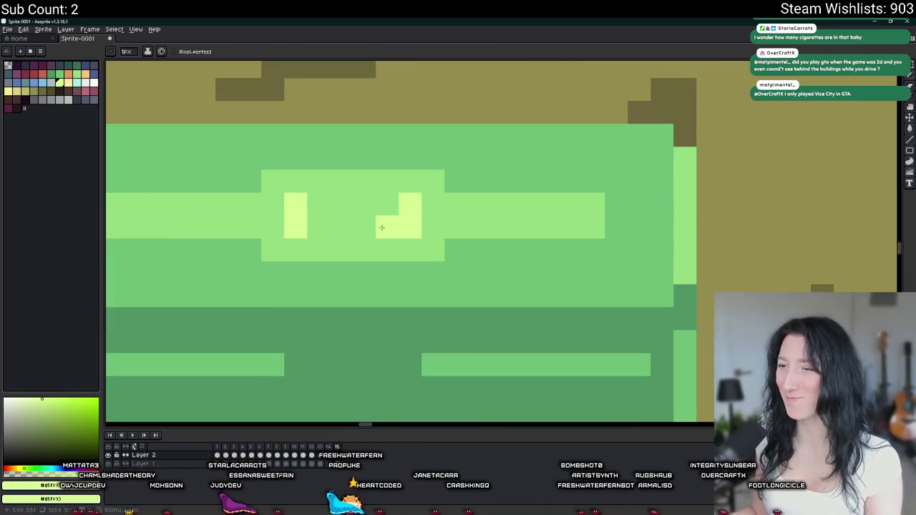
pyautogui.scroll(1, 387, 225)
pyautogui.click(303, 219)
pyautogui.click(304, 205)
pyautogui.click(392, 192)
pyautogui.click(393, 215)
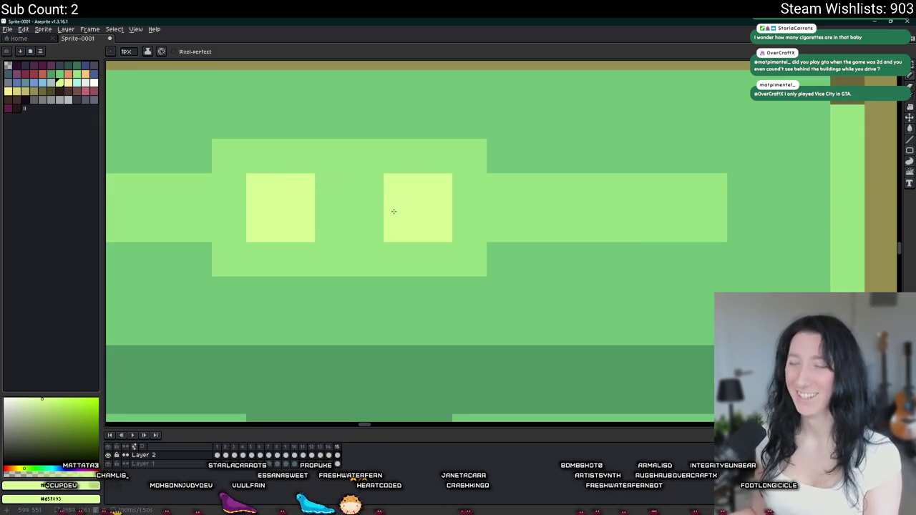
# On another new frame, widen the left block and fill the gap into one wide bar
pyautogui.hotkey('alt', 'n')
pyautogui.click(328, 198)
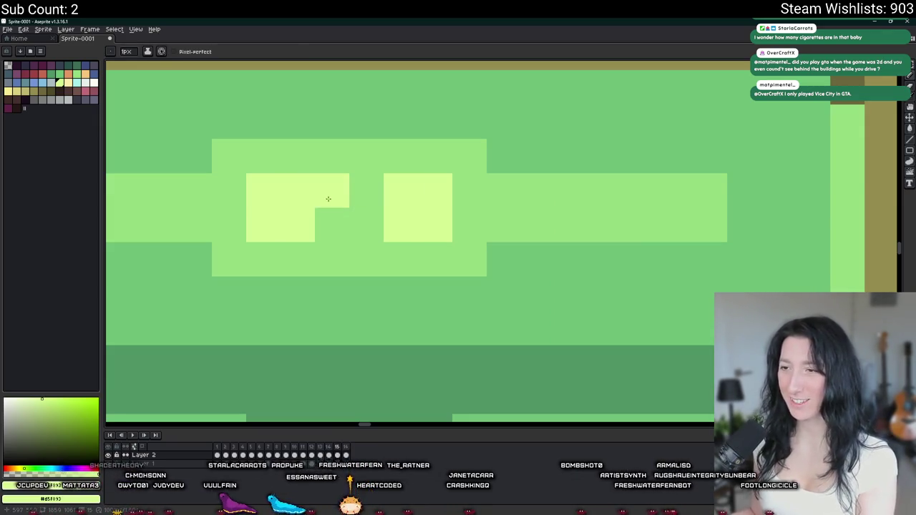
pyautogui.click(326, 212)
pyautogui.click(367, 225)
pyautogui.click(365, 190)
pyautogui.scroll(-2, 365, 202)
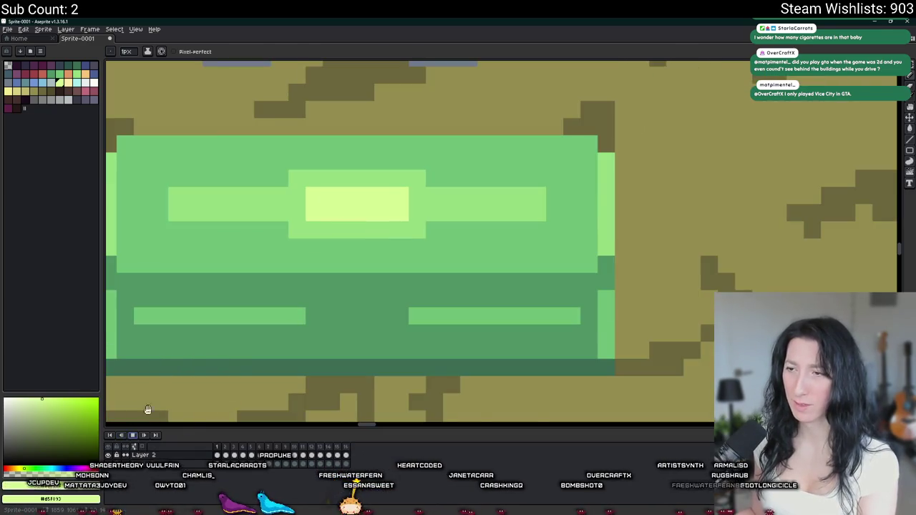
# Pan across the map to the chest and play the animation to preview the glow
pyautogui.scroll(-2, 142, 419)
pyautogui.scroll(-1, 206, 358)
pyautogui.moveTo(352, 327); pyautogui.dragTo(515, 303)
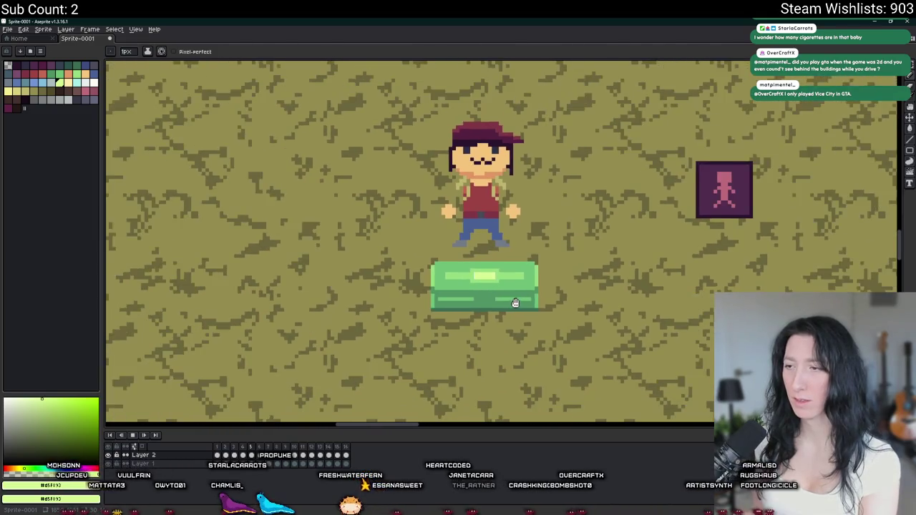
pyautogui.scroll(-1, 516, 303)
pyautogui.scroll(-1, 516, 303)
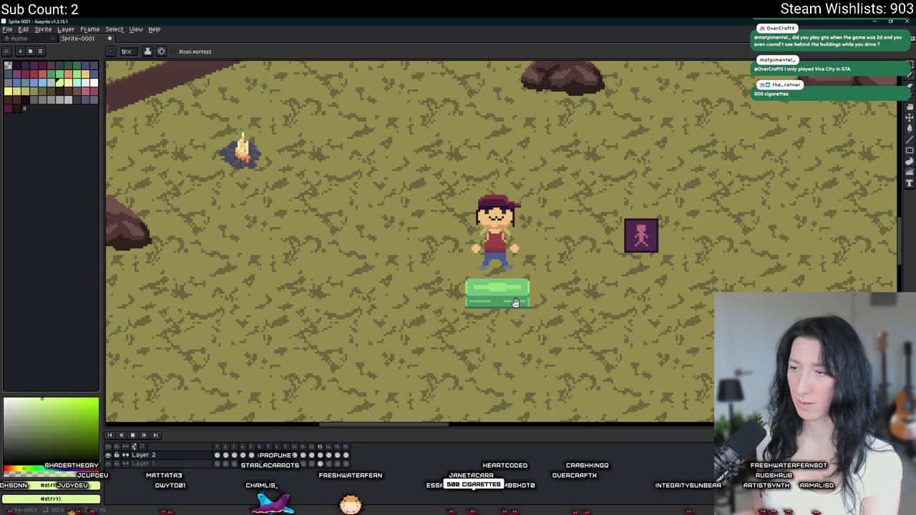
pyautogui.scroll(-1, 516, 302)
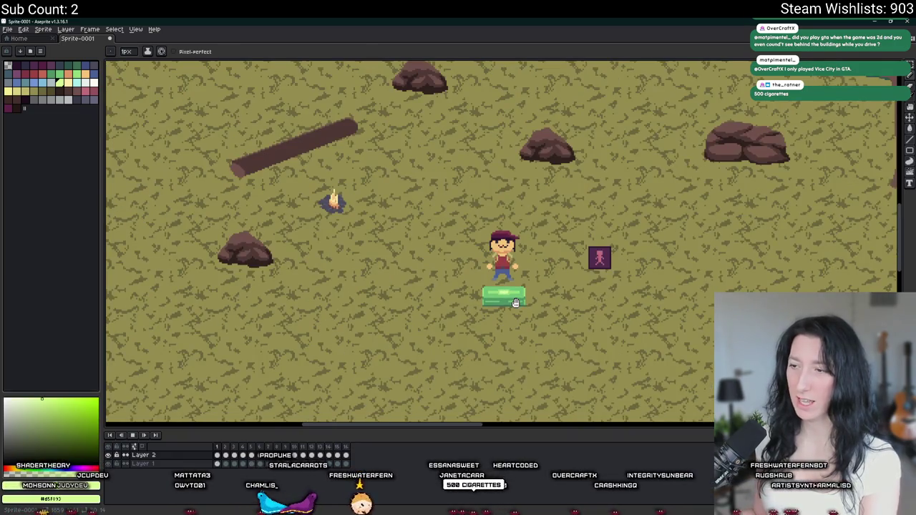
pyautogui.click(132, 435)
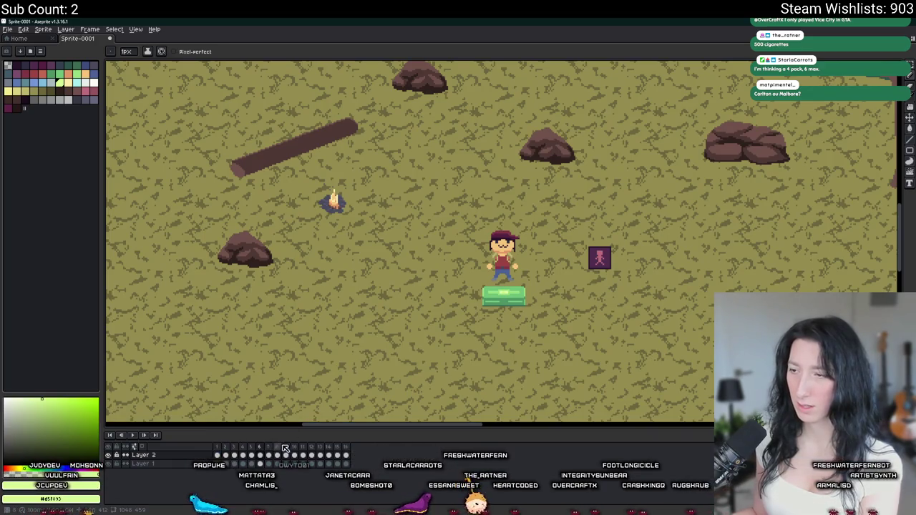
# Delete frames 9 to 16, replay the eight-frame animation, then stop playback
pyautogui.press('Delete')
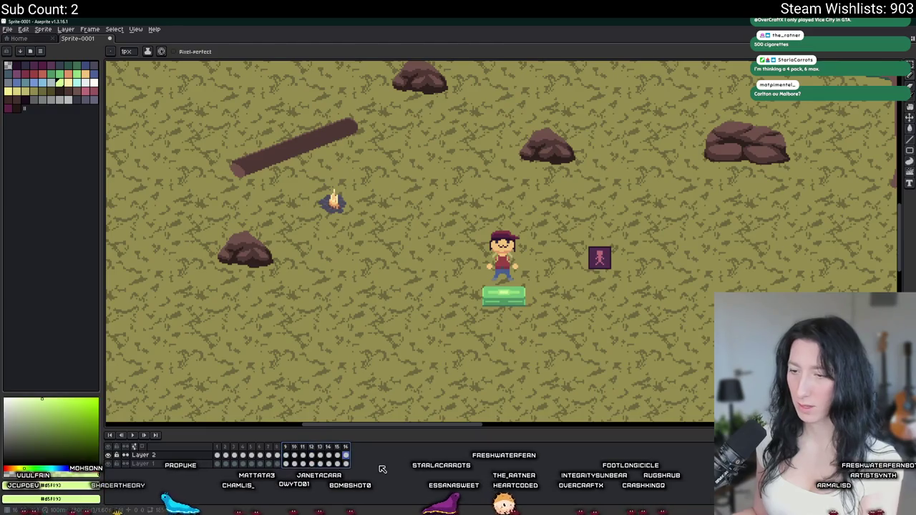
pyautogui.click(131, 435)
pyautogui.scroll(1, 470, 321)
pyautogui.scroll(1, 436, 368)
pyautogui.scroll(1, 437, 366)
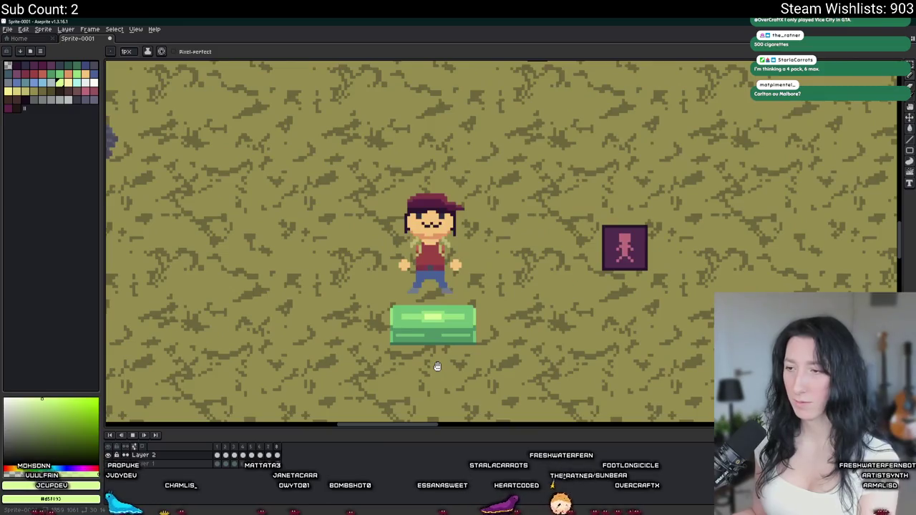
pyautogui.scroll(-2, 474, 341)
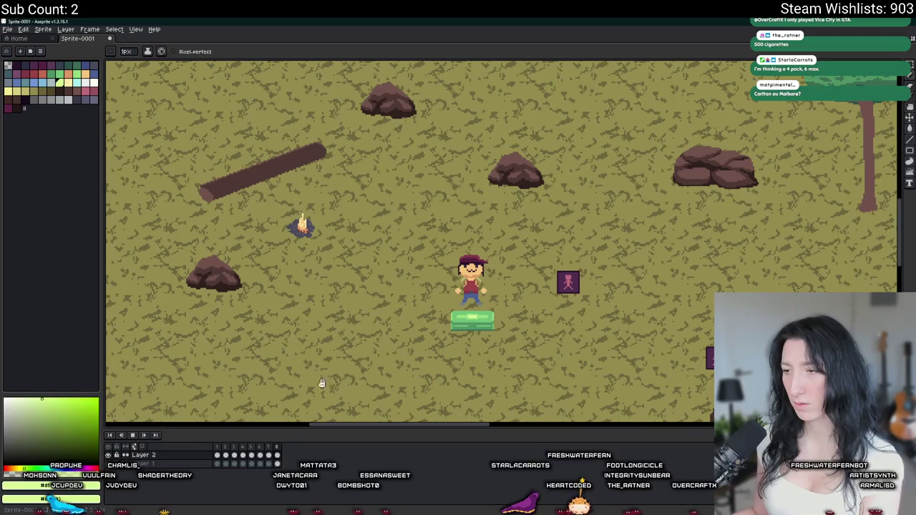
pyautogui.click(133, 436)
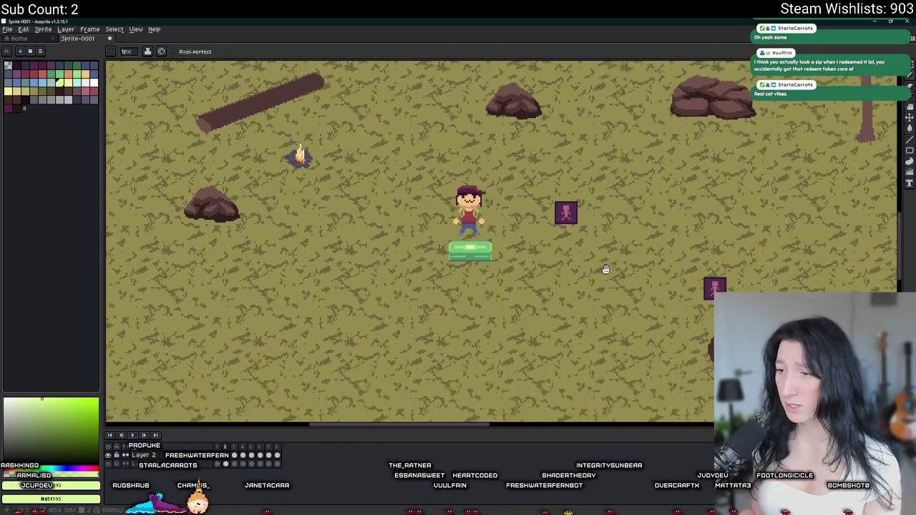
# Paint pale-yellow pixels on the lock glow and beside it on the chest lid
pyautogui.scroll(3, 606, 268)
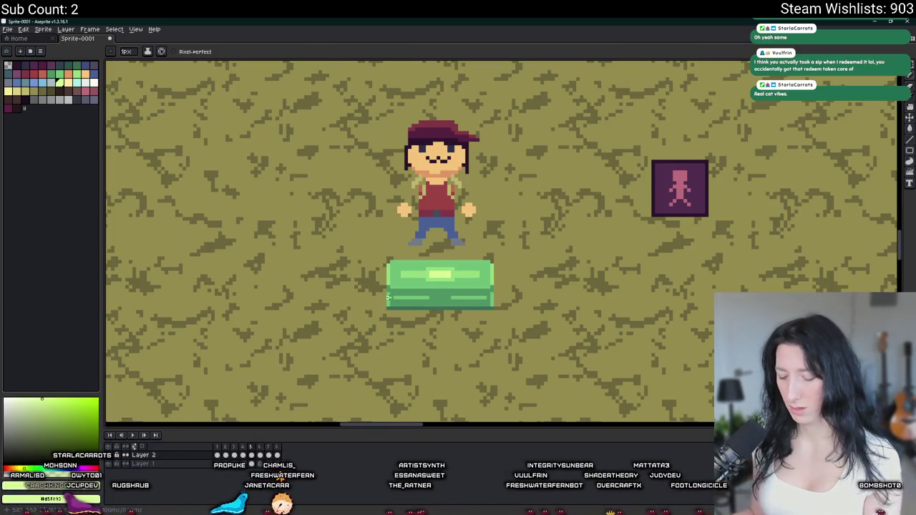
pyautogui.scroll(2, 435, 268)
pyautogui.scroll(2, 453, 267)
pyautogui.scroll(2, 435, 278)
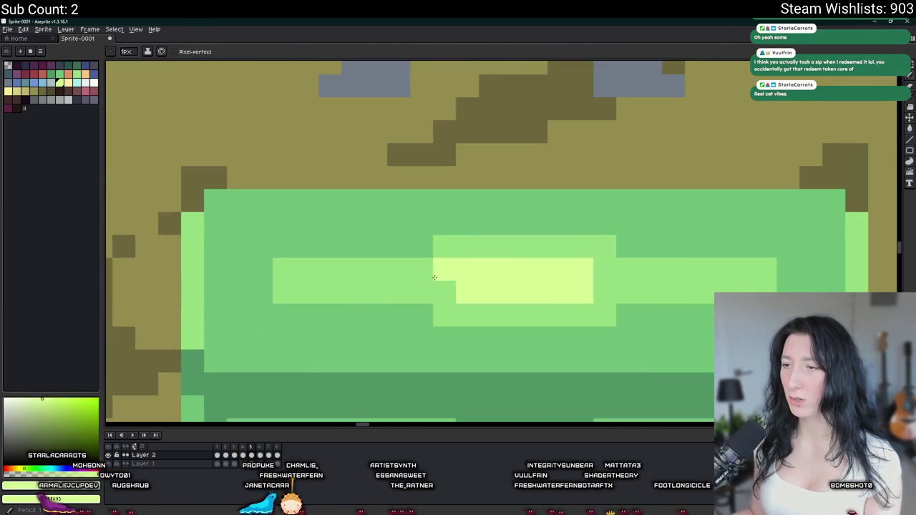
pyautogui.click(421, 270)
pyautogui.click(421, 292)
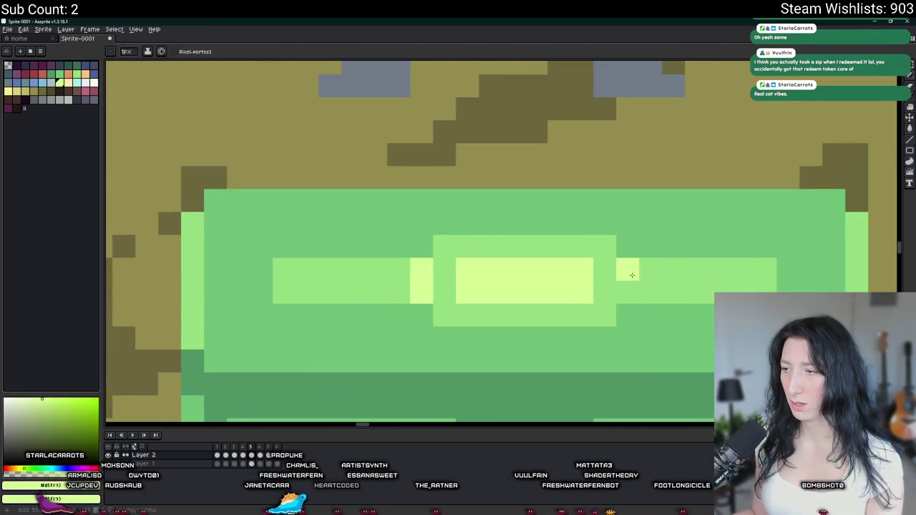
pyautogui.scroll(-2, 634, 276)
pyautogui.scroll(-2, 609, 293)
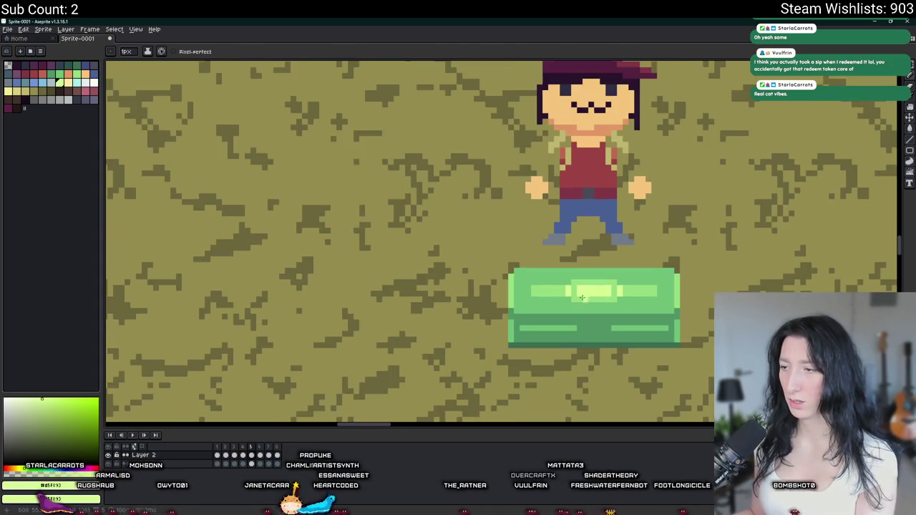
pyautogui.scroll(2, 562, 295)
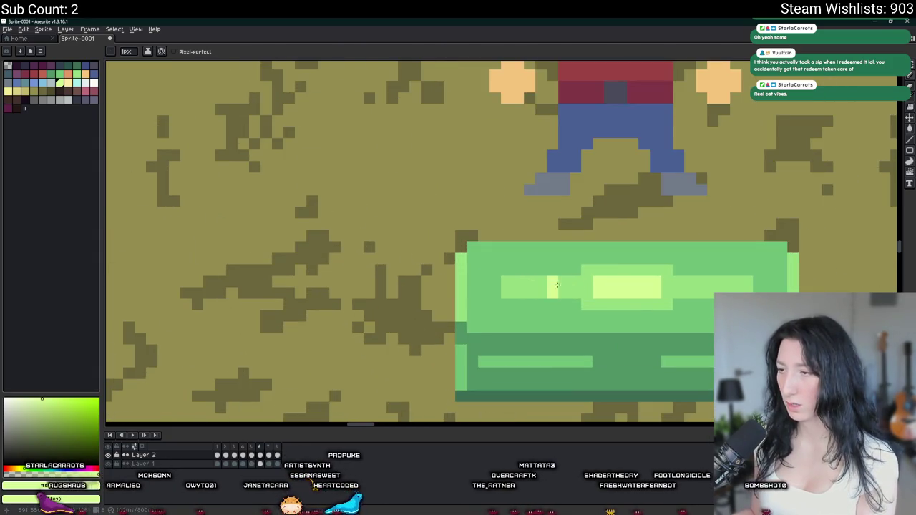
pyautogui.click(553, 286)
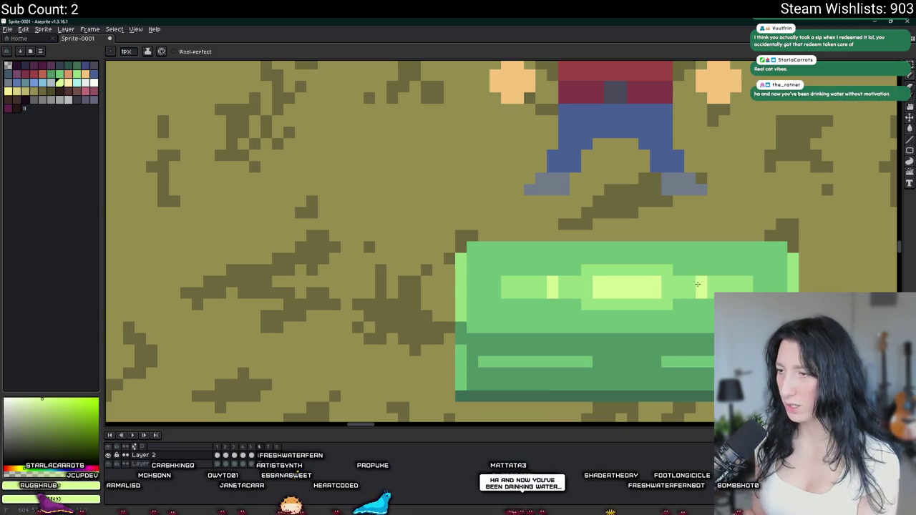
# Try the glow pixel pair closer in and further out, then undo the stray pale-yellow pixels
pyautogui.hotkey('ctrl', 'z')
pyautogui.click(679, 287)
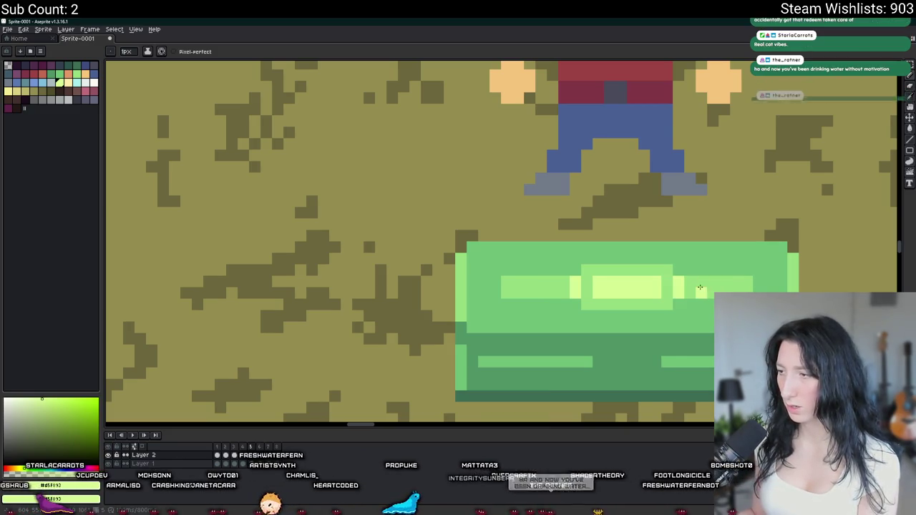
pyautogui.hotkey('ctrl', 'z')
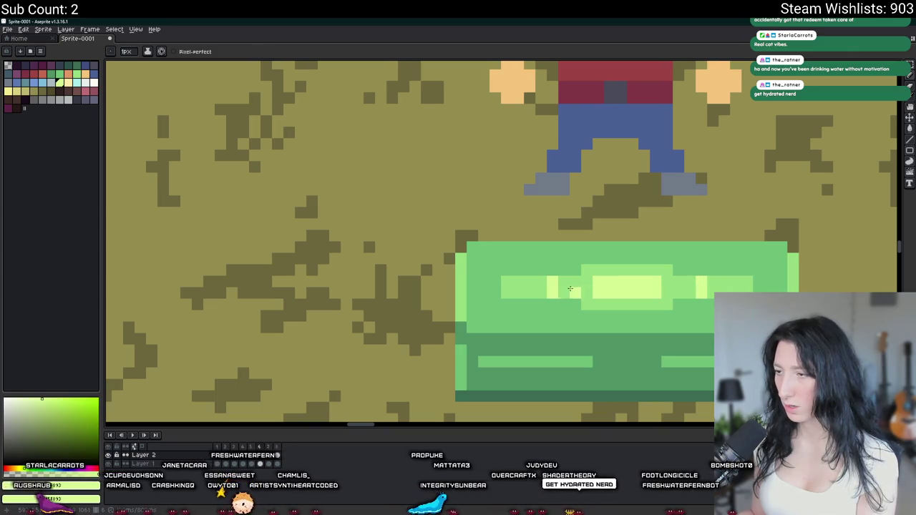
pyautogui.hotkey('ctrl', 'z')
pyautogui.click(542, 286)
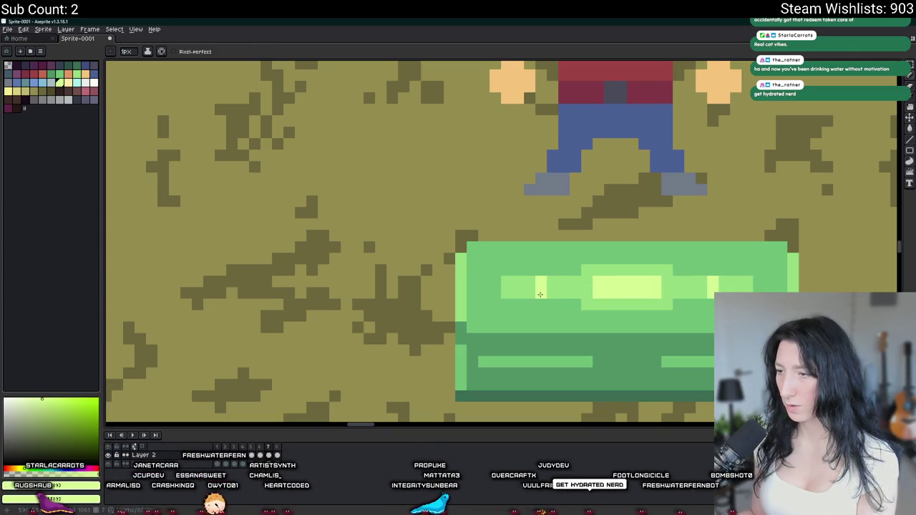
pyautogui.hotkey('ctrl', 'z')
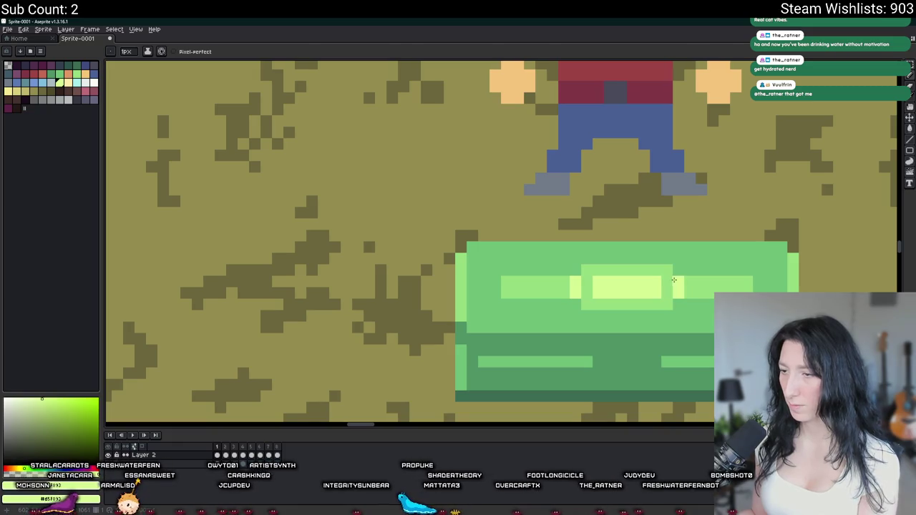
pyautogui.hotkey('ctrl', 'z')
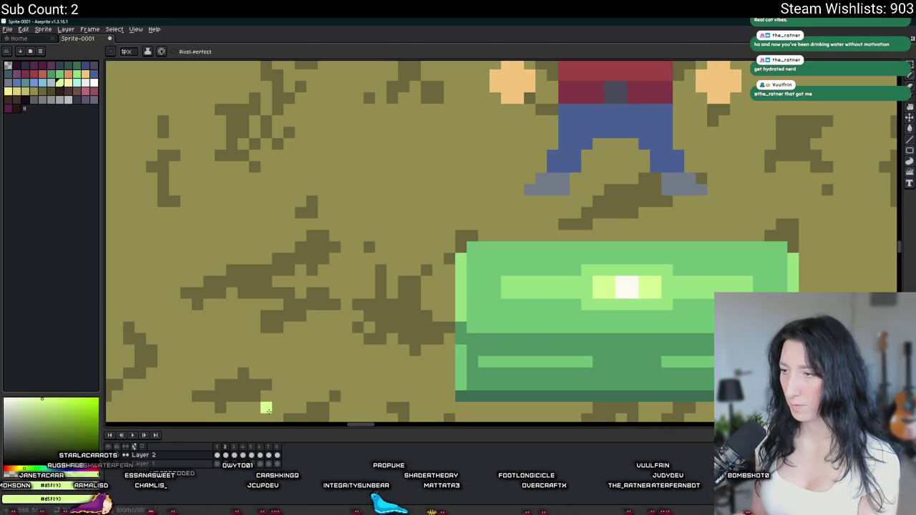
# Redo the lid highlight bands and play the chest animation to preview the shimmer
pyautogui.hotkey('ctrl', 'y')
pyautogui.hotkey('ctrl', 'z')
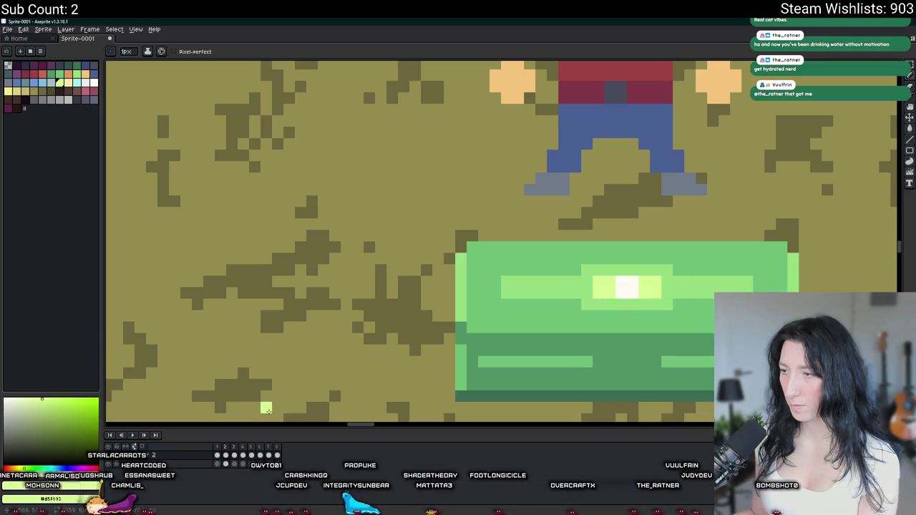
pyautogui.hotkey('ctrl', 'y')
pyautogui.press('Return')
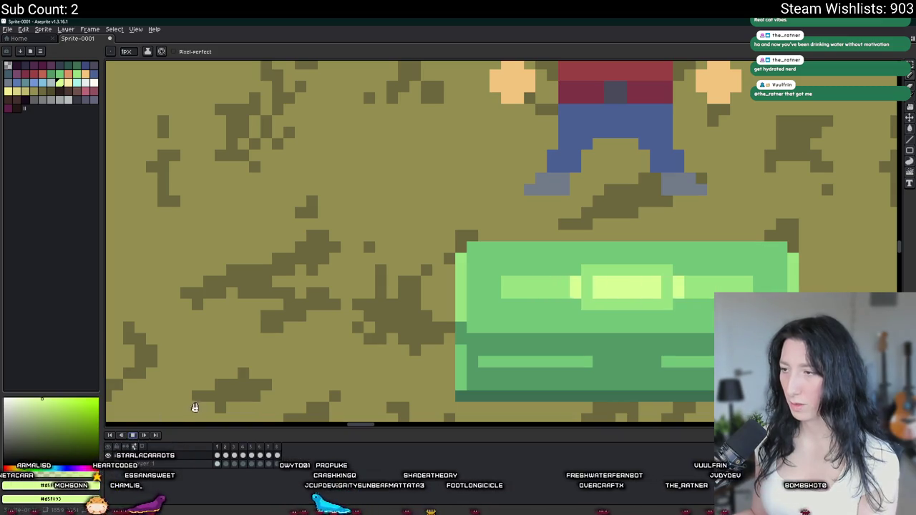
pyautogui.scroll(-1, 326, 376)
pyautogui.scroll(-2, 326, 376)
pyautogui.scroll(-1, 326, 375)
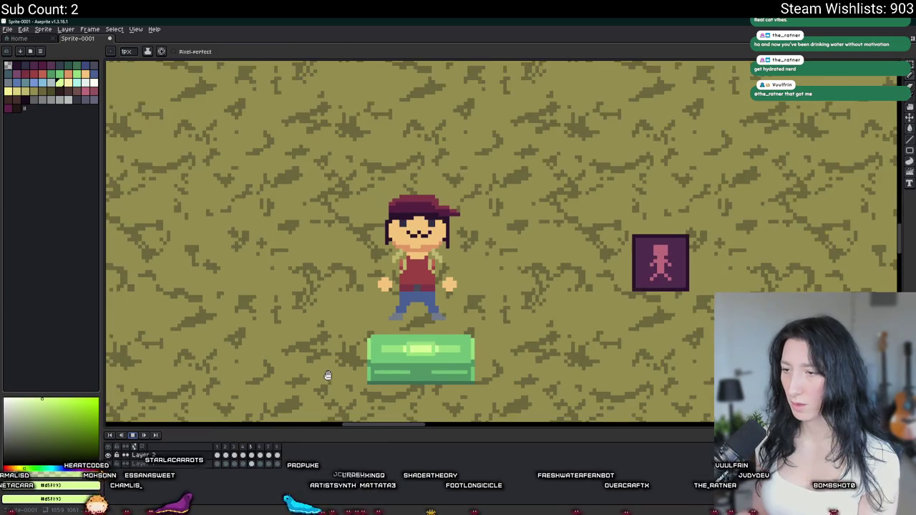
# Sample the lid colour and paint new yellow highlight pixels, including a two-pixel highlight, on the lid
pyautogui.scroll(-1, 358, 359)
pyautogui.scroll(-1, 358, 359)
pyautogui.scroll(-1, 349, 352)
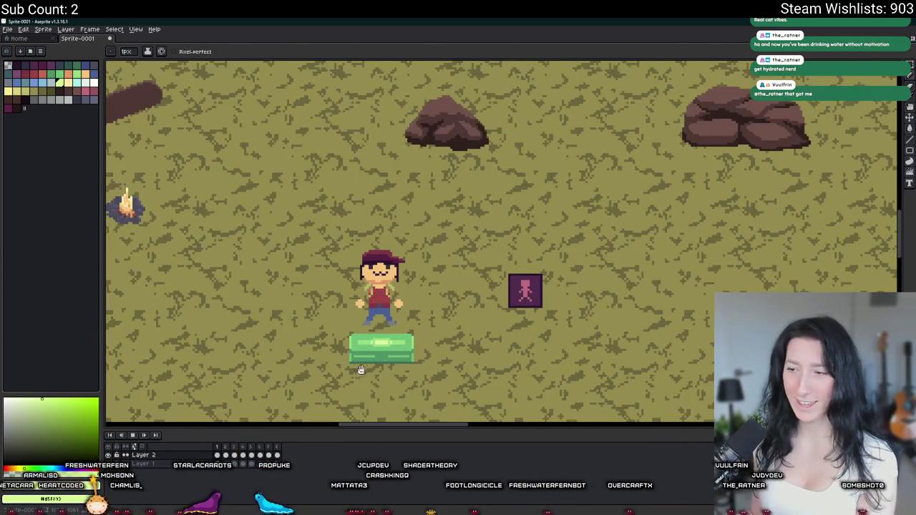
pyautogui.moveTo(358, 369); pyautogui.dragTo(380, 355)
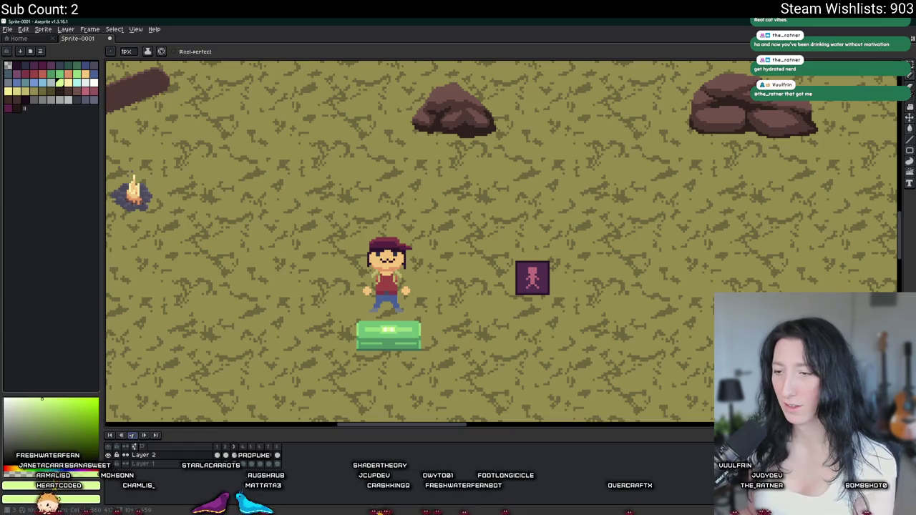
pyautogui.scroll(1, 366, 393)
pyautogui.scroll(1, 373, 352)
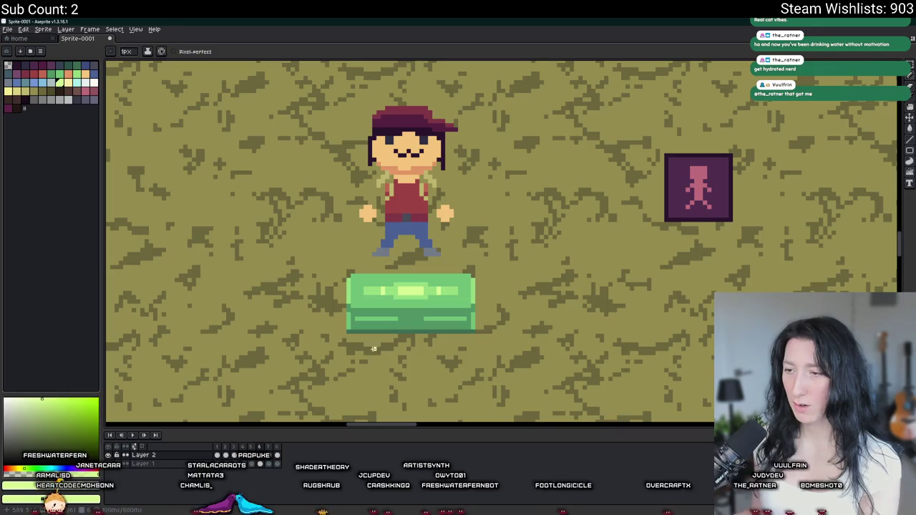
pyautogui.scroll(2, 391, 284)
pyautogui.click(384, 285)
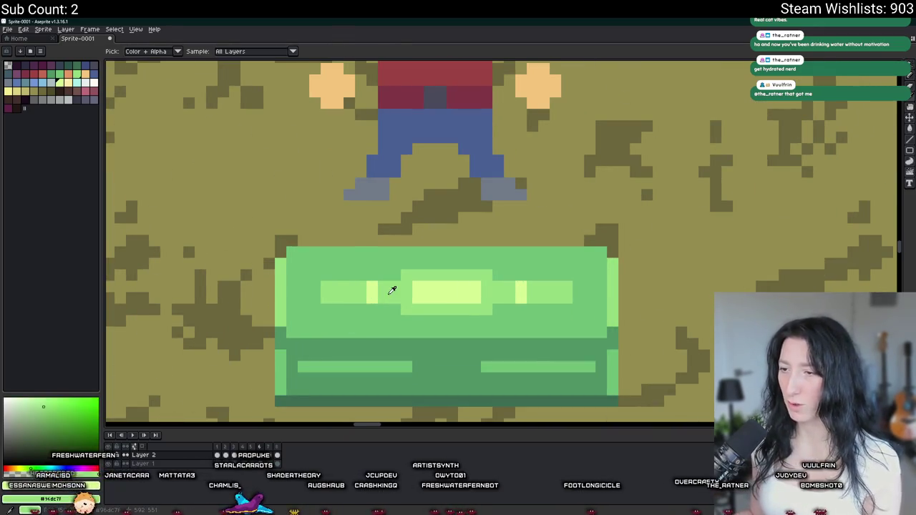
pyautogui.scroll(2, 393, 286)
pyautogui.press('b')
pyautogui.click(311, 289)
pyautogui.click(355, 297)
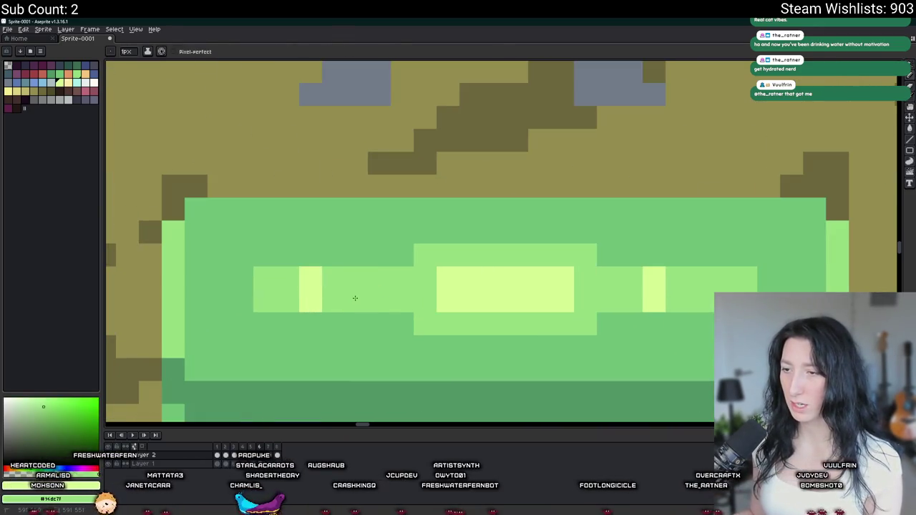
pyautogui.moveTo(700, 278); pyautogui.dragTo(700, 301)
# Turn stray yellow pixels back to green, make the left highlight two pixels tall, and replay
pyautogui.rightClick(654, 301)
pyautogui.rightClick(663, 278)
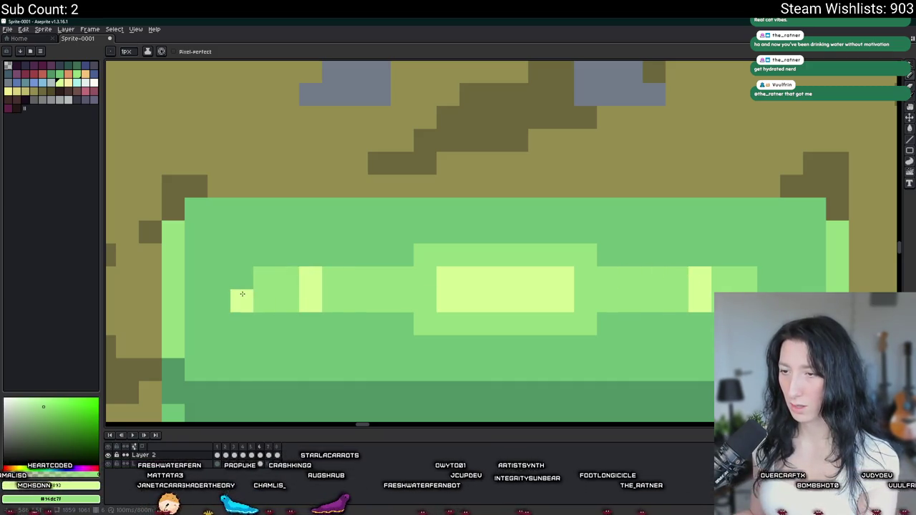
pyautogui.rightClick(311, 289)
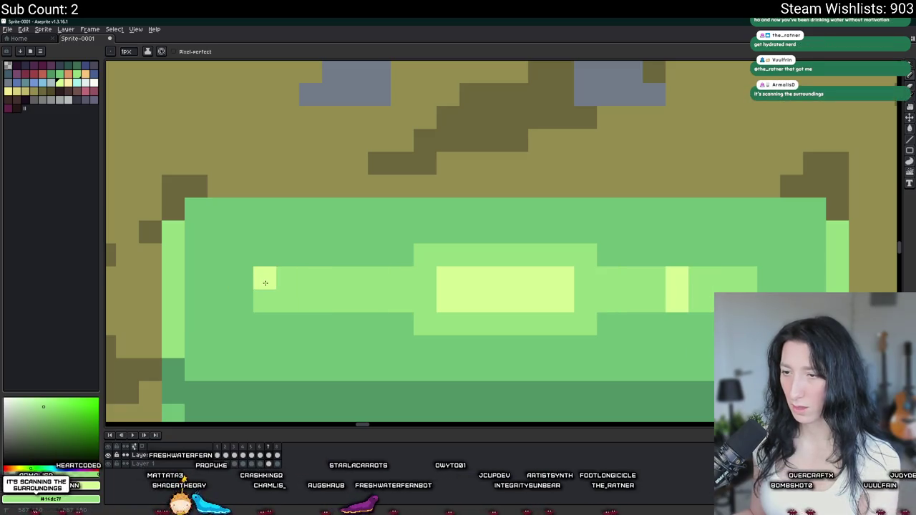
pyautogui.click(265, 300)
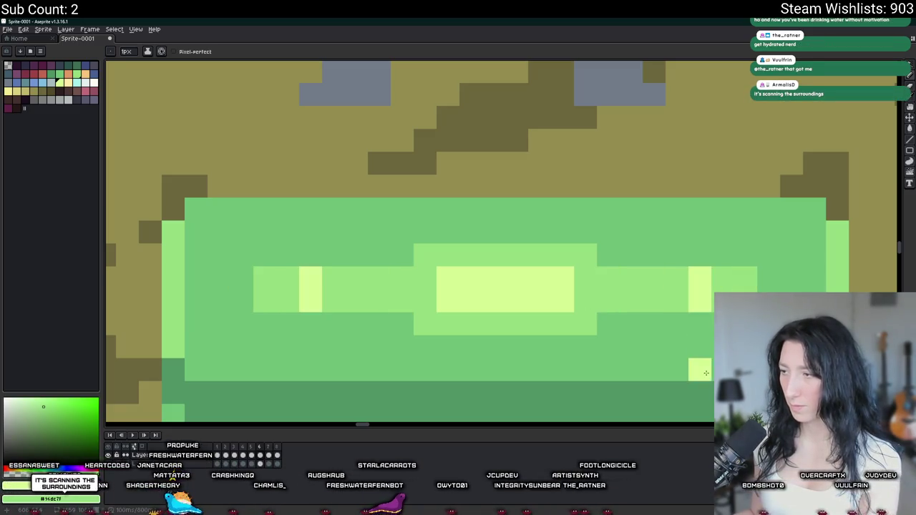
pyautogui.click(279, 299)
pyautogui.press('Return')
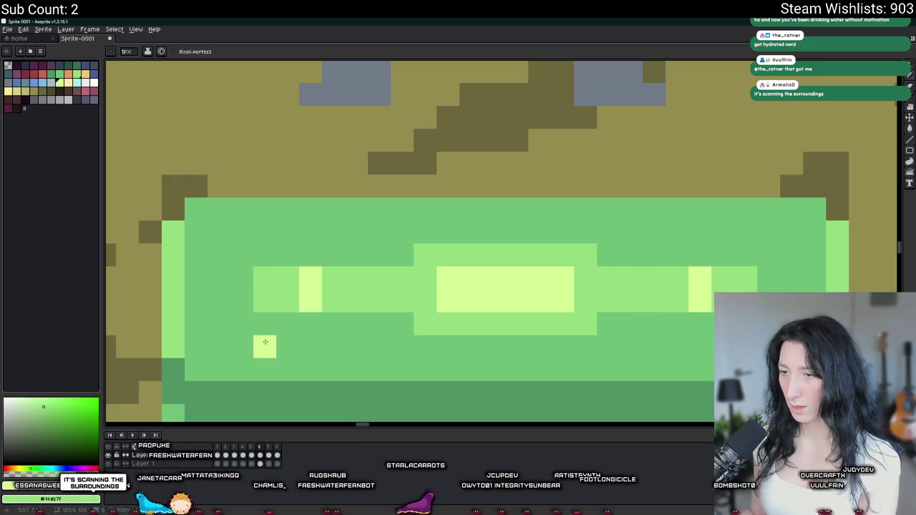
pyautogui.scroll(-3, 269, 336)
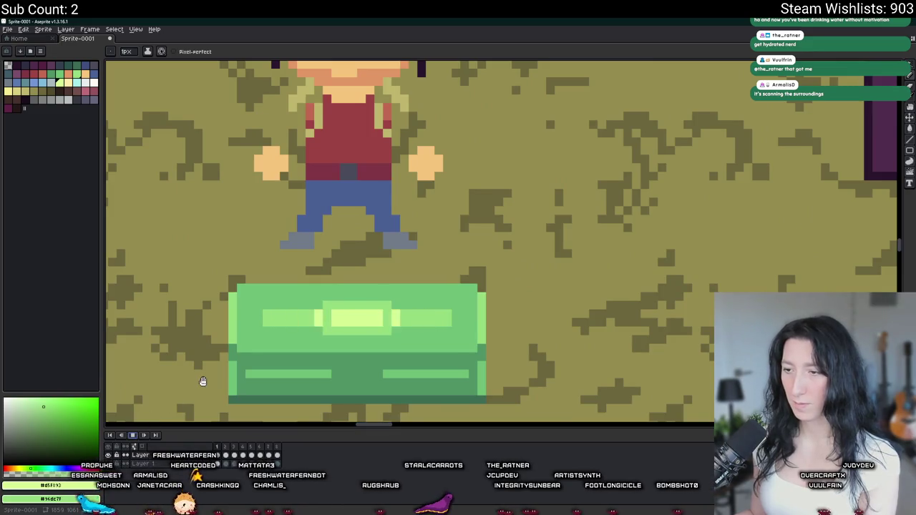
pyautogui.scroll(-1, 201, 380)
pyautogui.scroll(-2, 215, 358)
# Bring the character and chest into view and stop the animation playback
pyautogui.moveTo(231, 348); pyautogui.dragTo(375, 305)
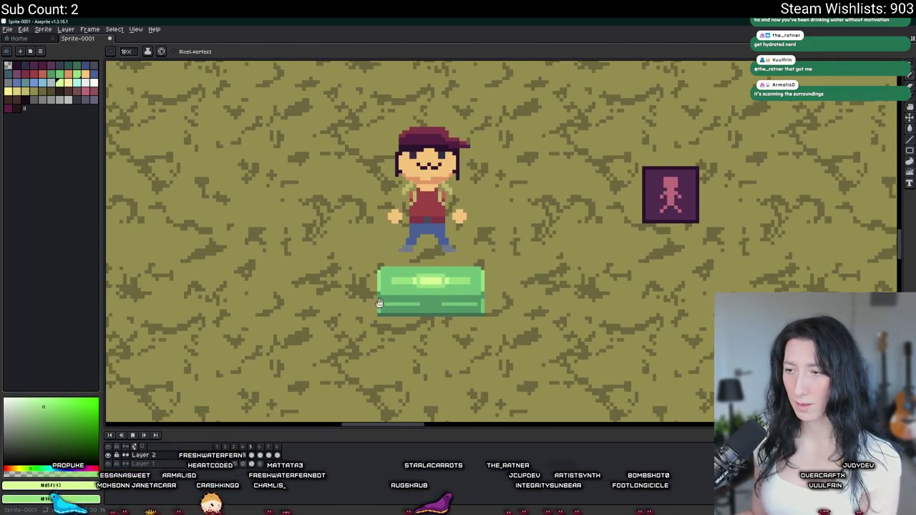
pyautogui.scroll(-1, 527, 281)
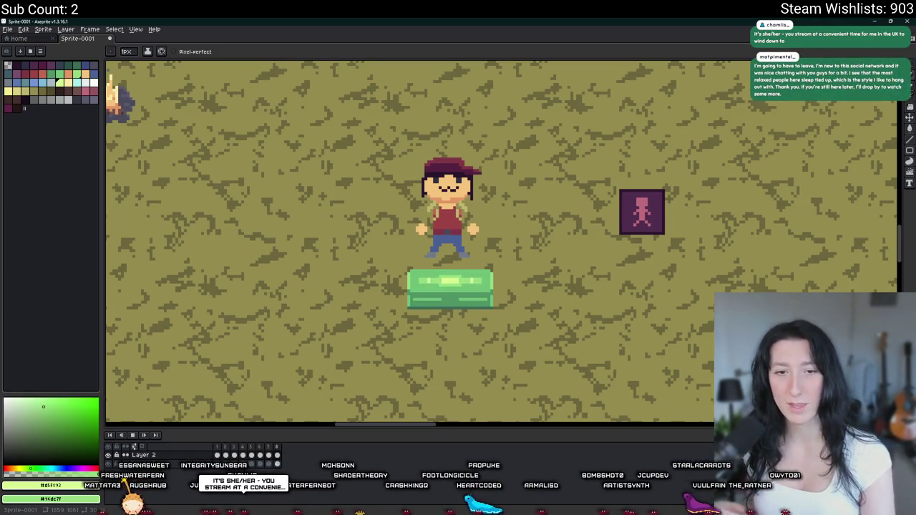
pyautogui.click(111, 437)
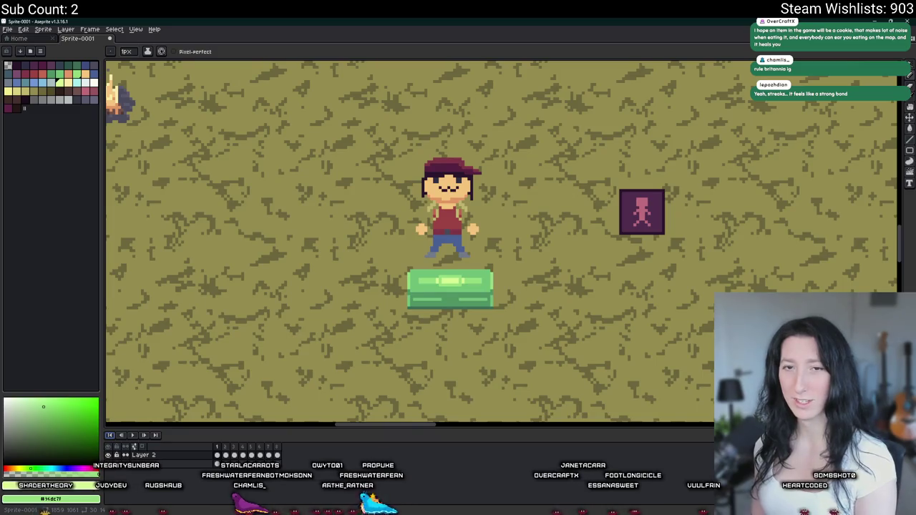
# Hide Layer 1, the savanna background, so only the chest remains visible
pyautogui.scroll(-2, 406, 253)
pyautogui.scroll(-2, 406, 253)
pyautogui.scroll(2, 406, 252)
pyautogui.scroll(3, 406, 253)
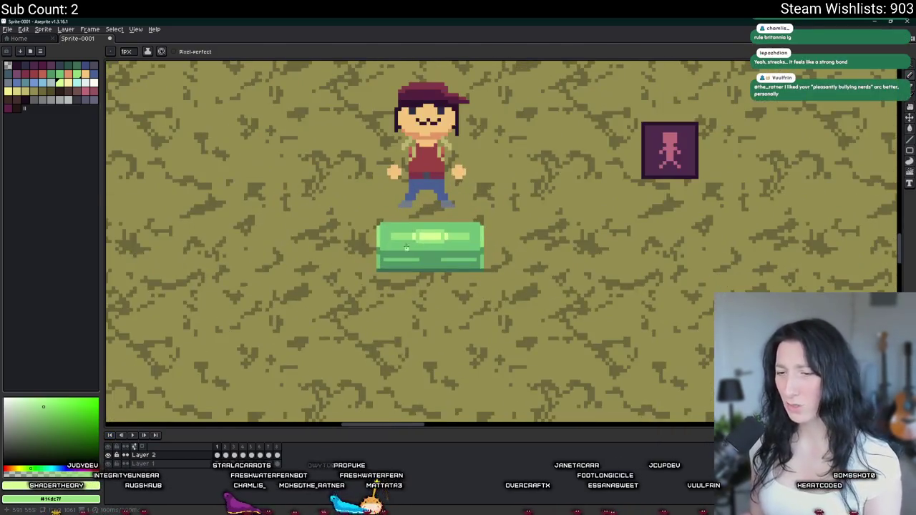
pyautogui.scroll(1, 406, 253)
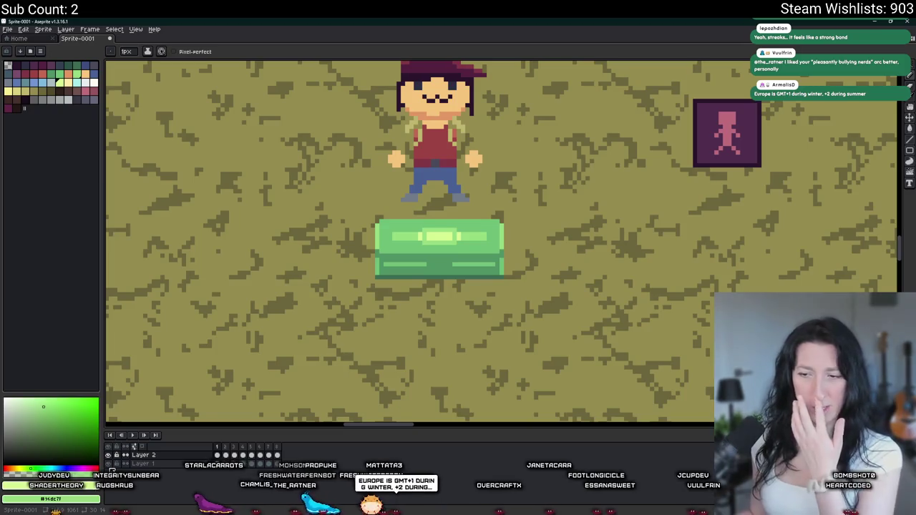
pyautogui.click(109, 464)
# Marquee-select the area around the green chest and crop the sprite to it
pyautogui.press('m')
pyautogui.scroll(2, 358, 229)
pyautogui.scroll(1, 358, 229)
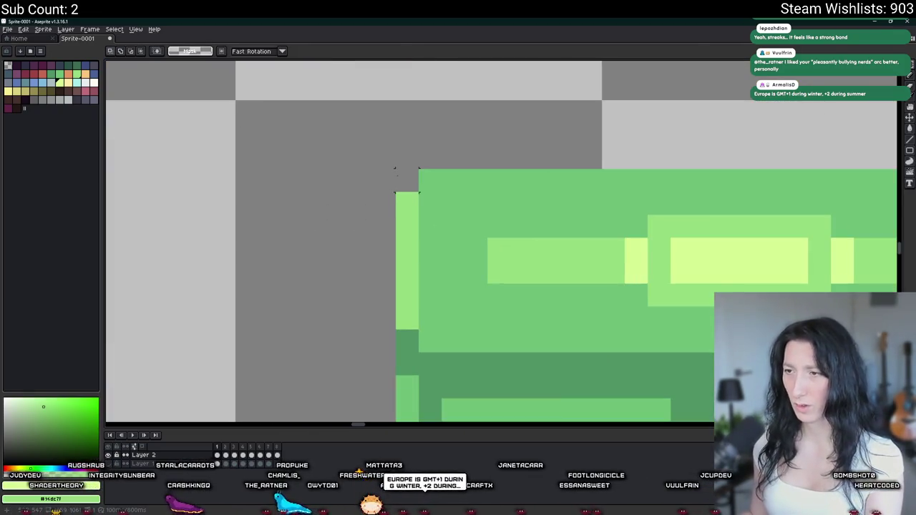
pyautogui.scroll(-2, 358, 229)
pyautogui.moveTo(407, 230); pyautogui.dragTo(642, 336)
pyautogui.scroll(-3, 642, 336)
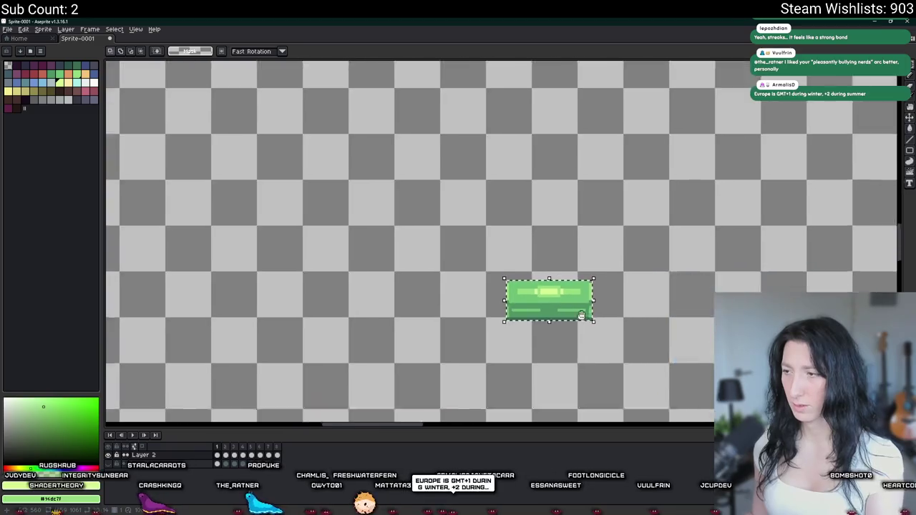
pyautogui.click(43, 30)
pyautogui.click(46, 94)
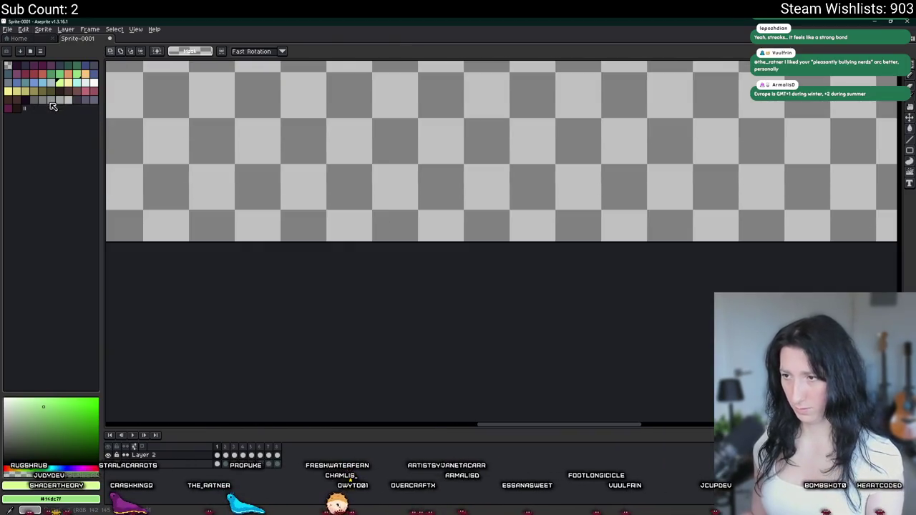
pyautogui.hotkey('ctrl', 'alt', 'shift', 's')
pyautogui.press('Escape')
pyautogui.click(43, 30)
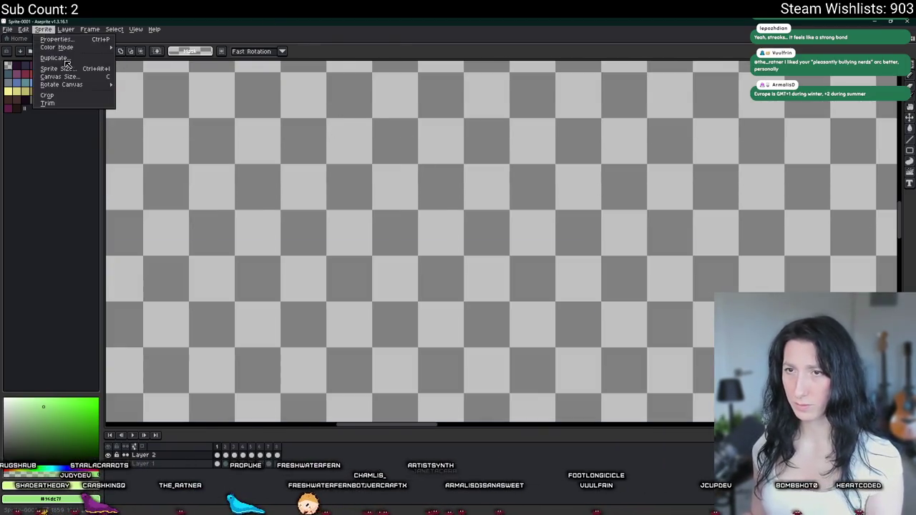
pyautogui.click(47, 95)
# Export the chest animation as ChestLoot0.png, declining separate files per frame
pyautogui.hotkey('ctrl', 'alt', 'shift', 's')
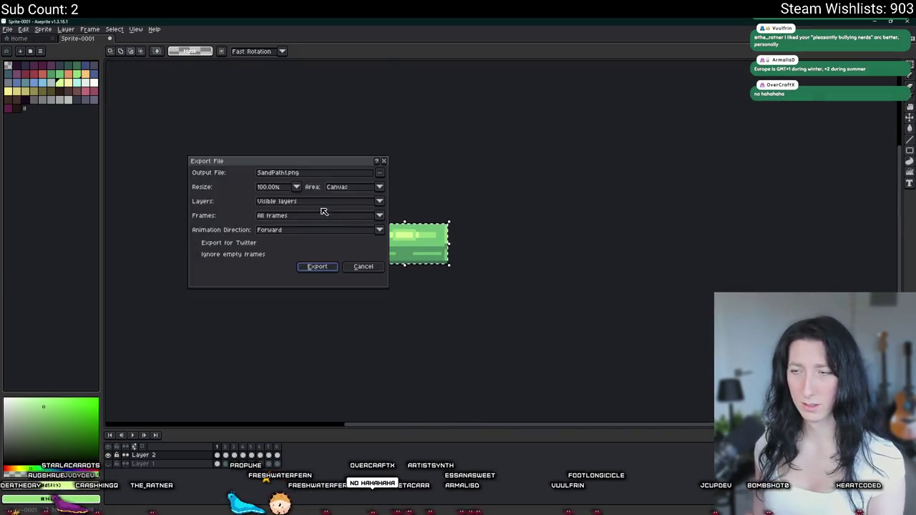
pyautogui.doubleClick(272, 173)
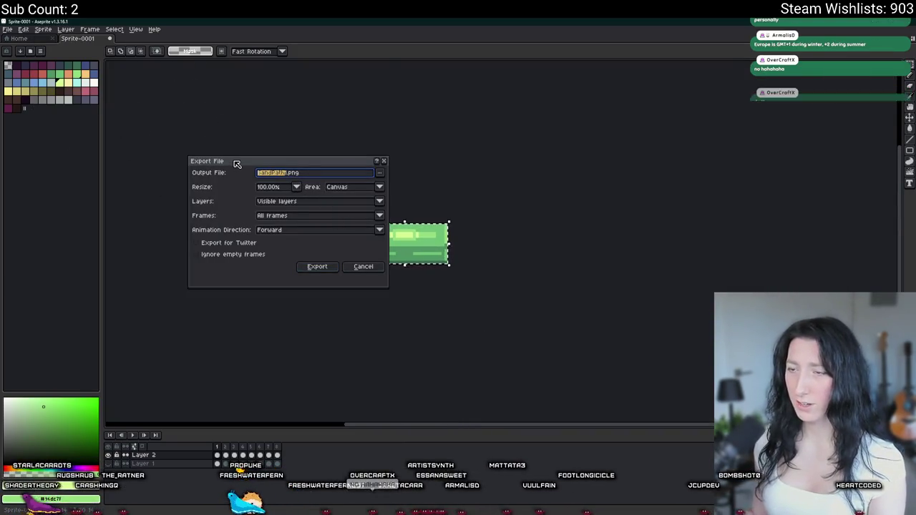
pyautogui.write('Chest1')
pyautogui.press('BackSpace')
pyautogui.write('Norm')
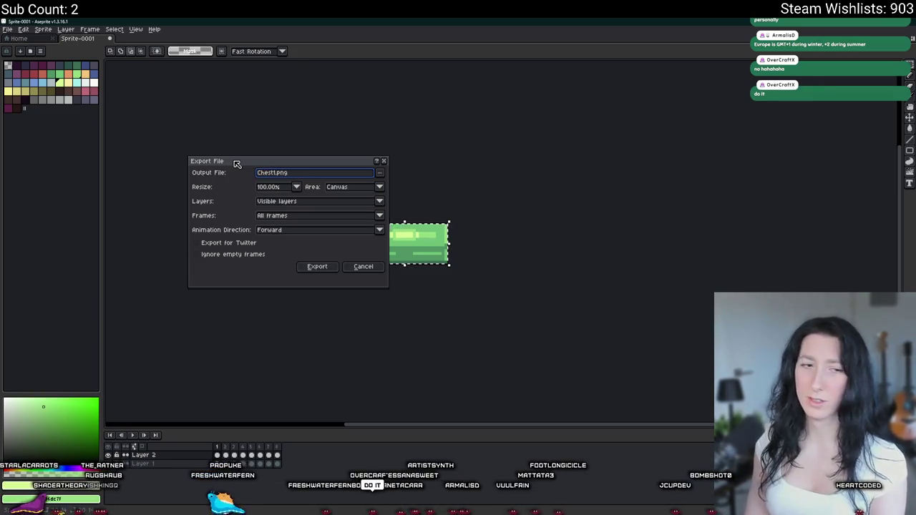
pyautogui.write('al')
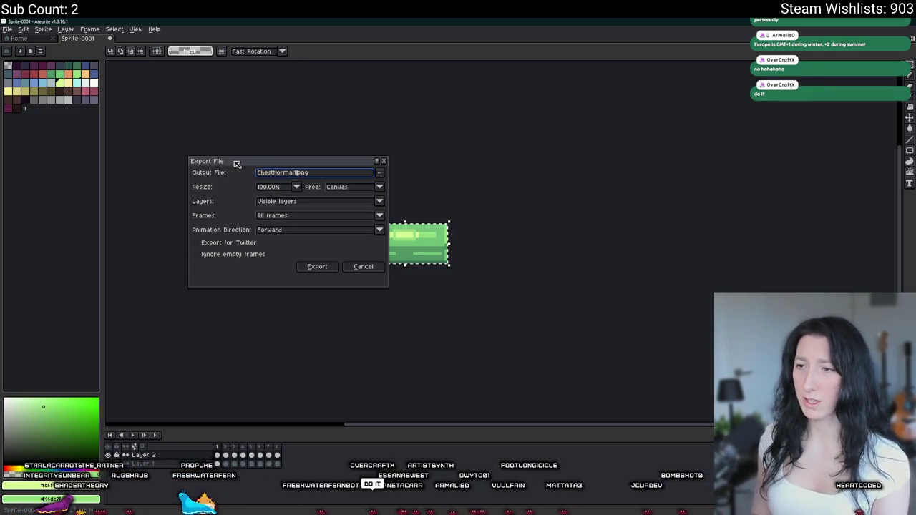
pyautogui.press('BackSpace')
pyautogui.write('Loot0')
pyautogui.press('Return')
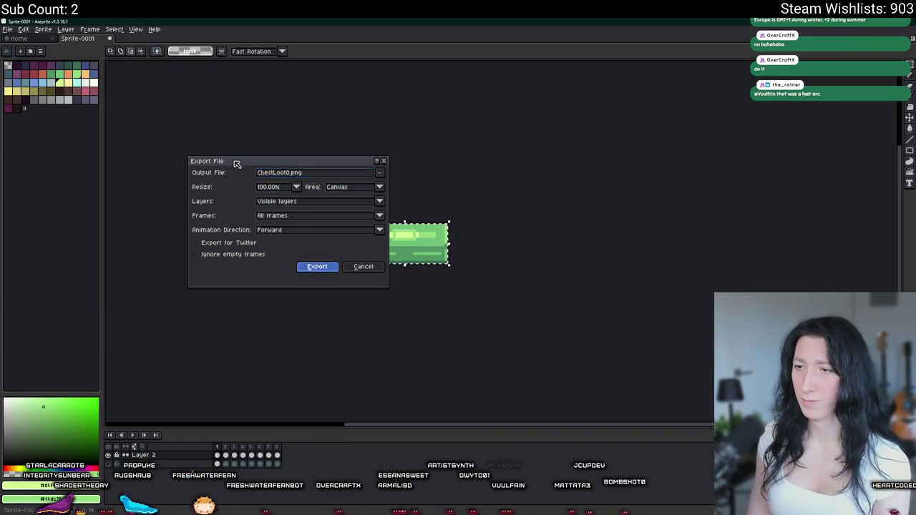
pyautogui.click(492, 295)
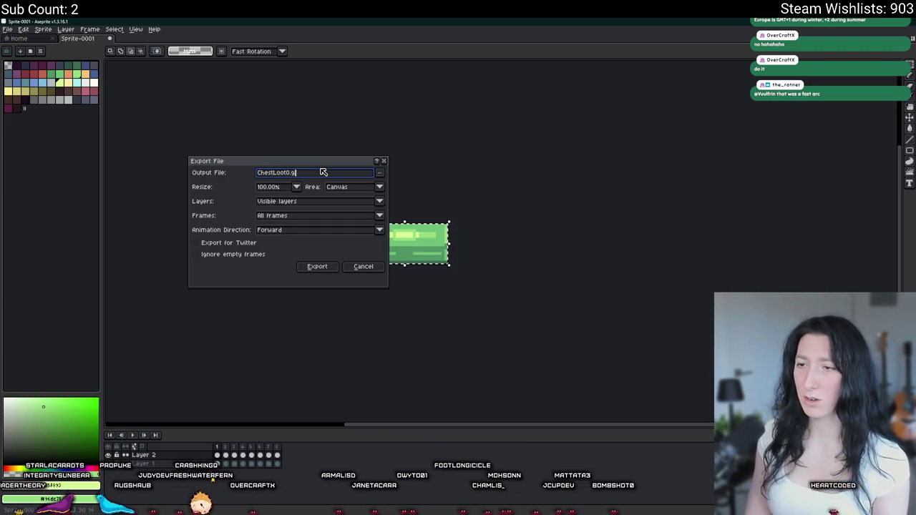
pyautogui.press('Return')
pyautogui.scroll(-3, 345, 223)
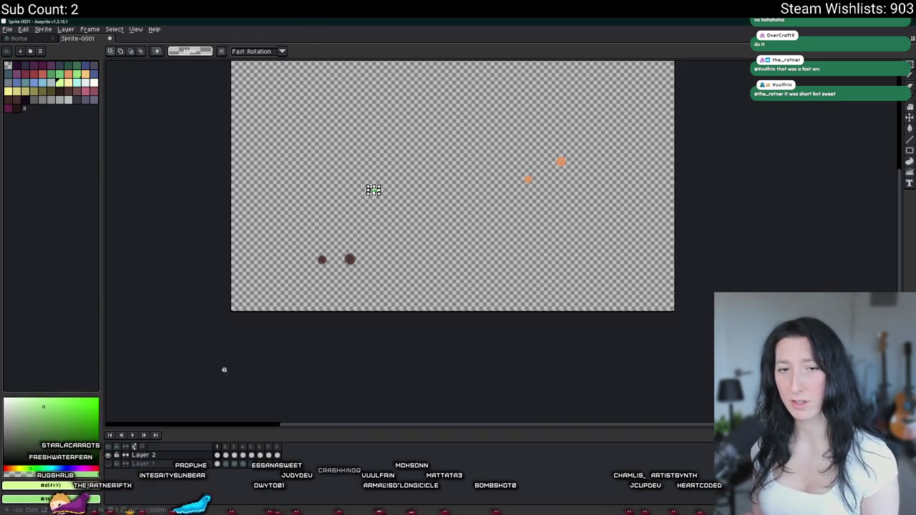
# Bring back the savanna map background and zoom toward the character and chest
pyautogui.hotkey('ctrl', 'z')
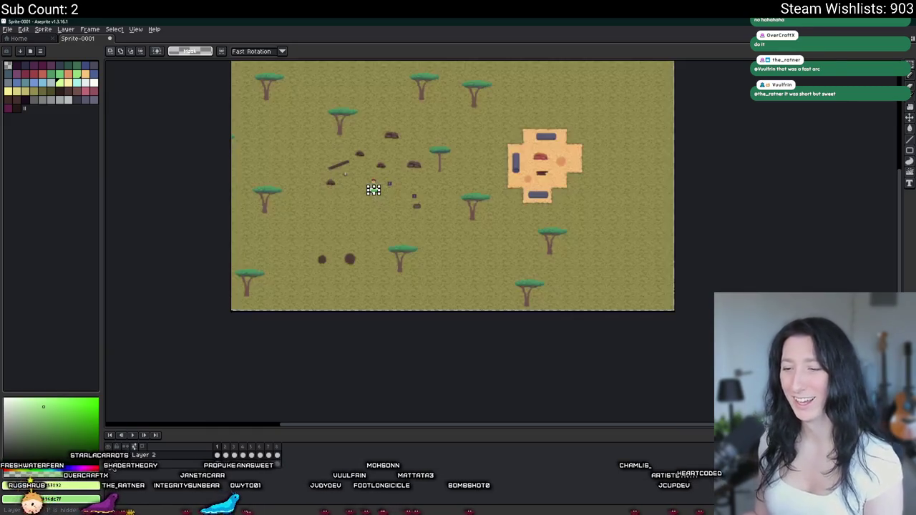
pyautogui.scroll(2, 363, 181)
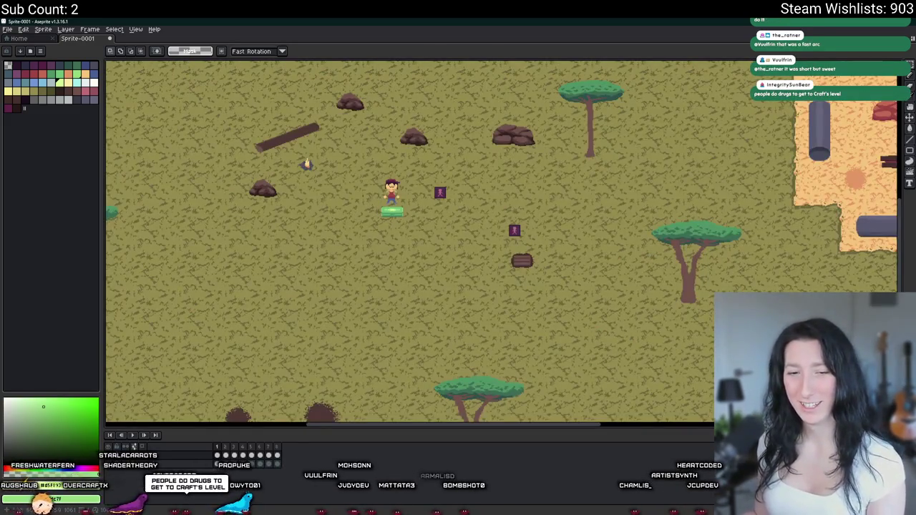
pyautogui.scroll(1, 335, 106)
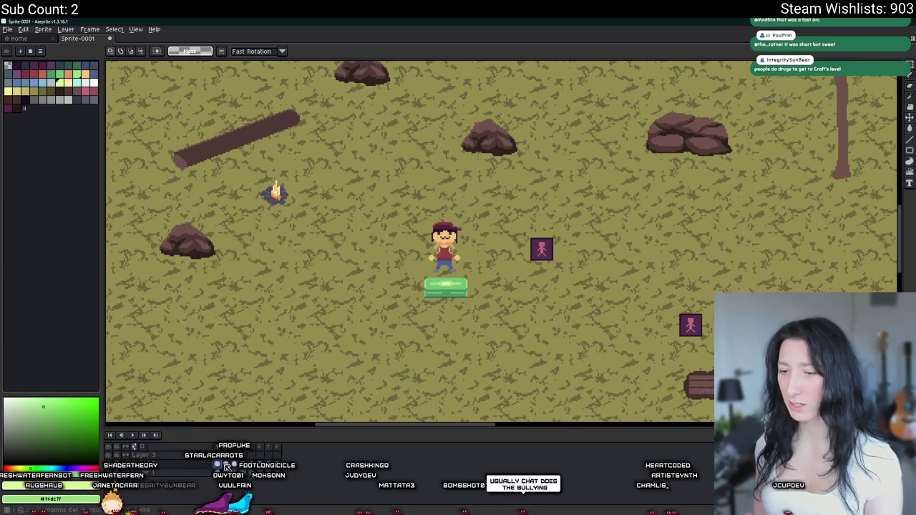
pyautogui.scroll(1, 301, 353)
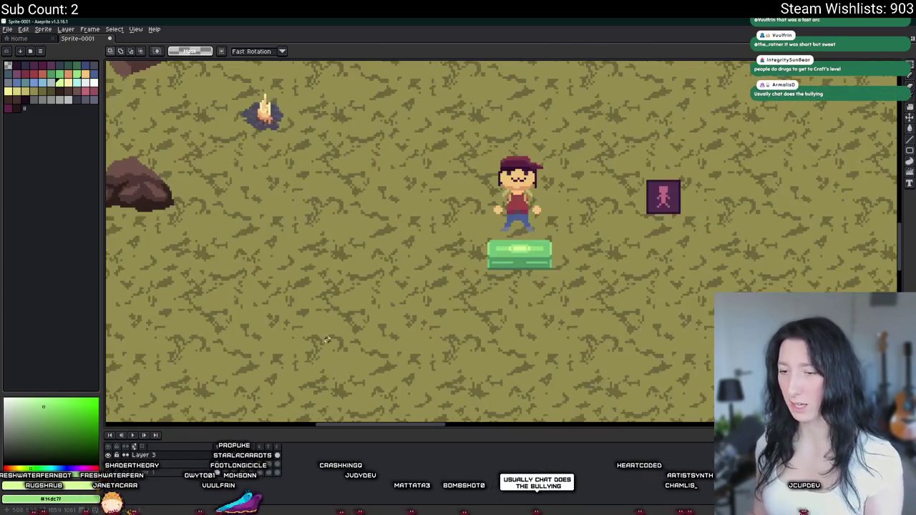
pyautogui.scroll(1, 236, 240)
pyautogui.press('i')
pyautogui.moveTo(236, 240); pyautogui.dragTo(204, 312)
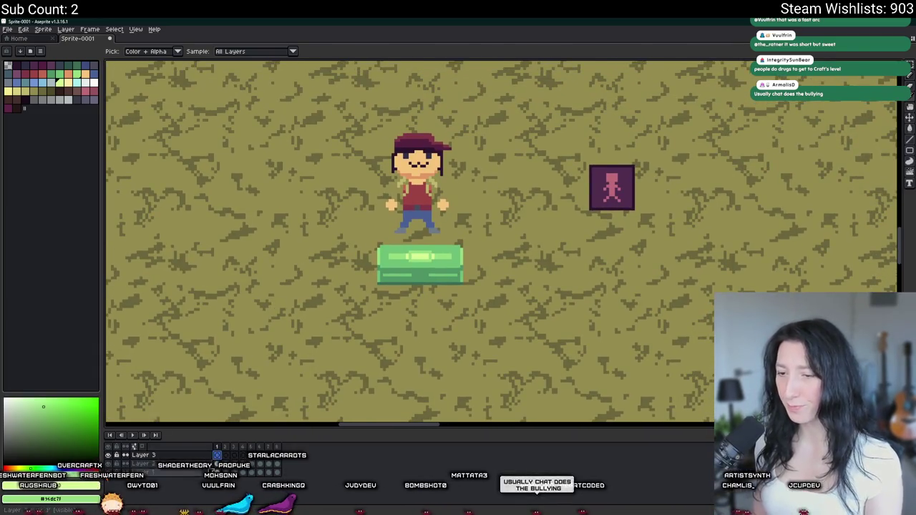
# Check the Layer 2 and Layer 3 chest cels, hiding and re-showing the green chest layer
pyautogui.click(265, 465)
pyautogui.click(273, 469)
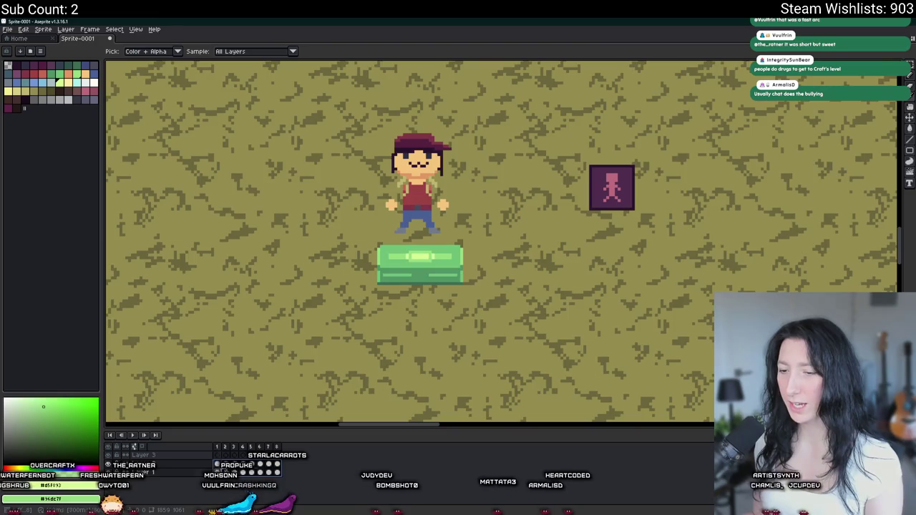
pyautogui.click(219, 457)
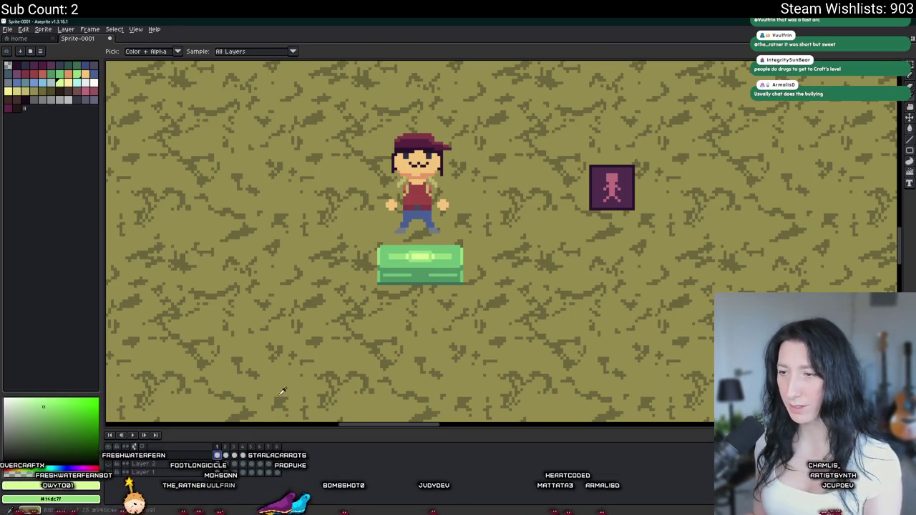
pyautogui.scroll(-3, 371, 286)
pyautogui.scroll(3, 370, 287)
pyautogui.scroll(-1, 370, 287)
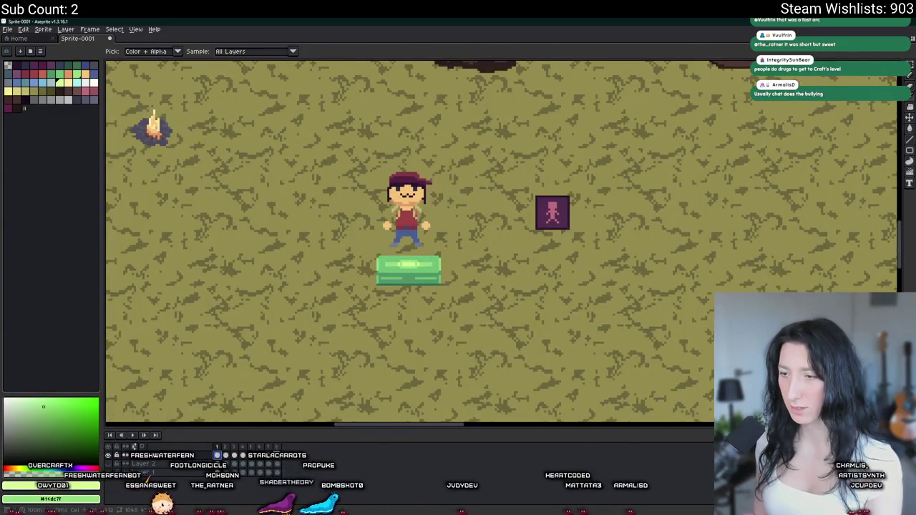
pyautogui.click(222, 456)
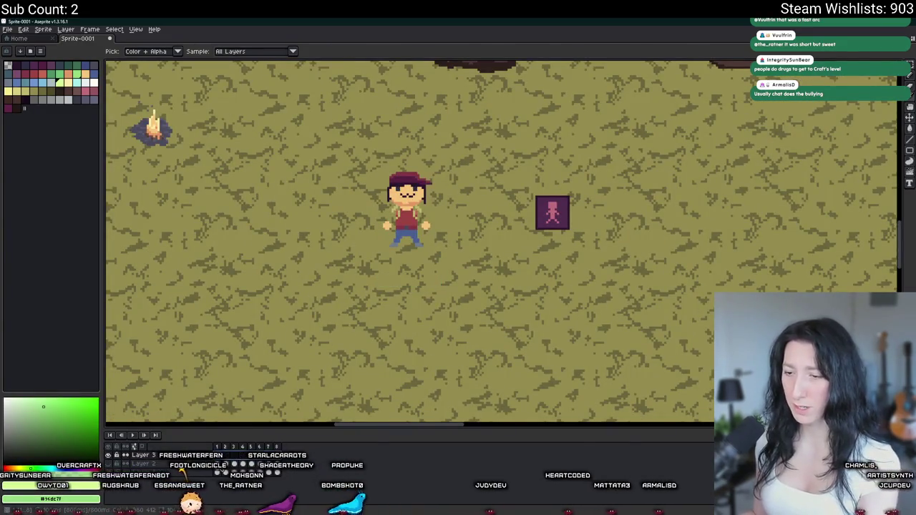
pyautogui.scroll(-3, 357, 287)
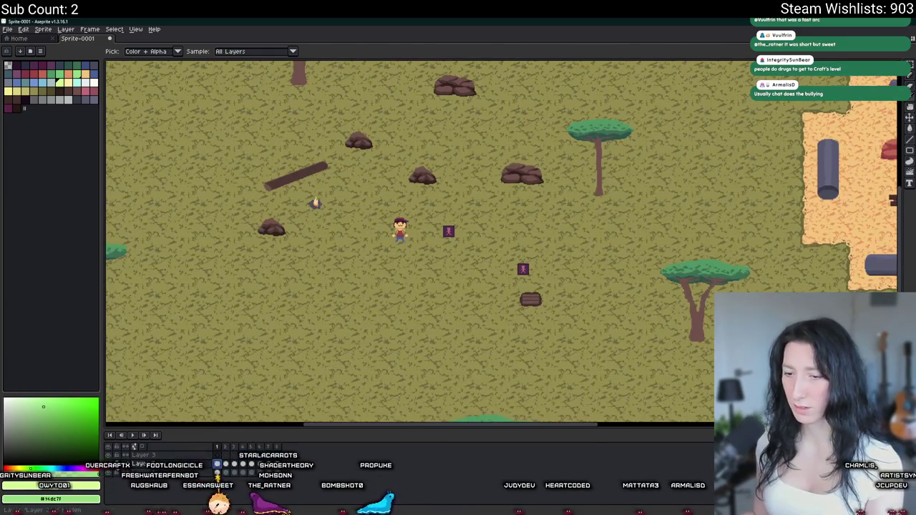
pyautogui.click(117, 470)
pyautogui.press('m')
pyautogui.scroll(2, 374, 234)
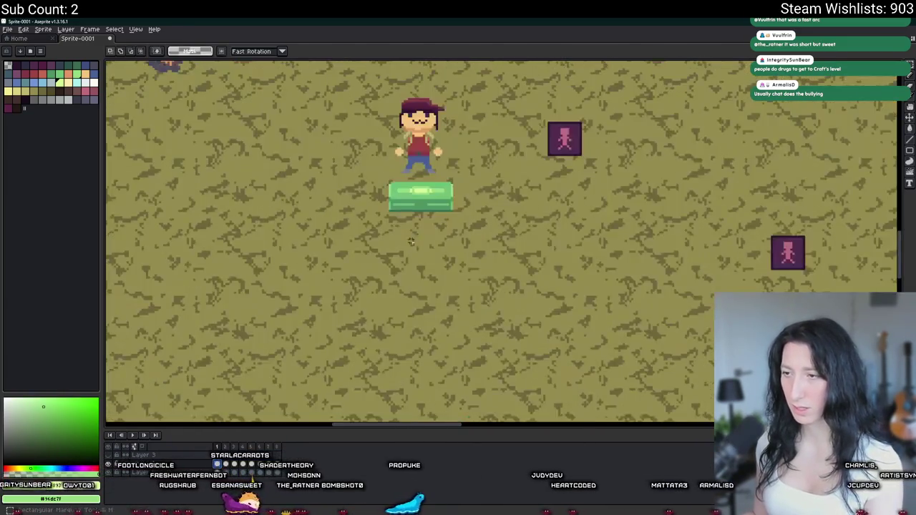
# Select the green chest and place a duplicate to its left
pyautogui.scroll(1, 374, 234)
pyautogui.scroll(1, 374, 235)
pyautogui.moveTo(374, 234); pyautogui.dragTo(492, 171)
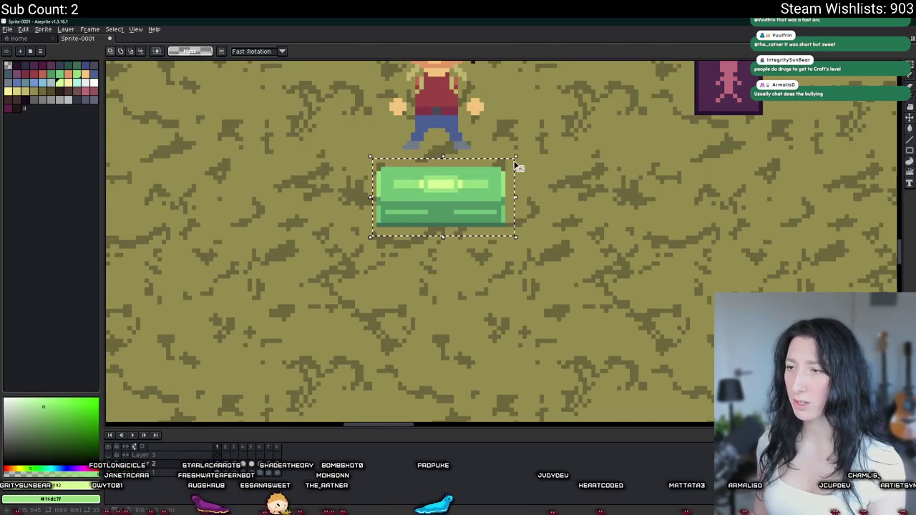
pyautogui.moveTo(483, 238)
pyautogui.mouseDown()
pyautogui.moveTo(307, 237)
pyautogui.moveTo(532, 286)
pyautogui.moveTo(394, 242)
pyautogui.mouseUp()
# Fill the copied chest's lid with orange
pyautogui.scroll(2, 419, 249)
pyautogui.scroll(2, 432, 249)
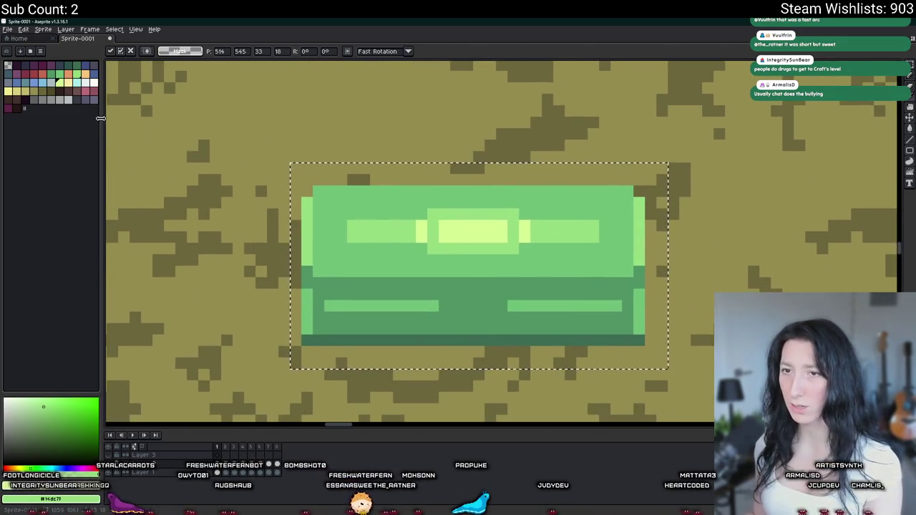
pyautogui.click(71, 81)
pyautogui.press('g')
pyautogui.click(344, 236)
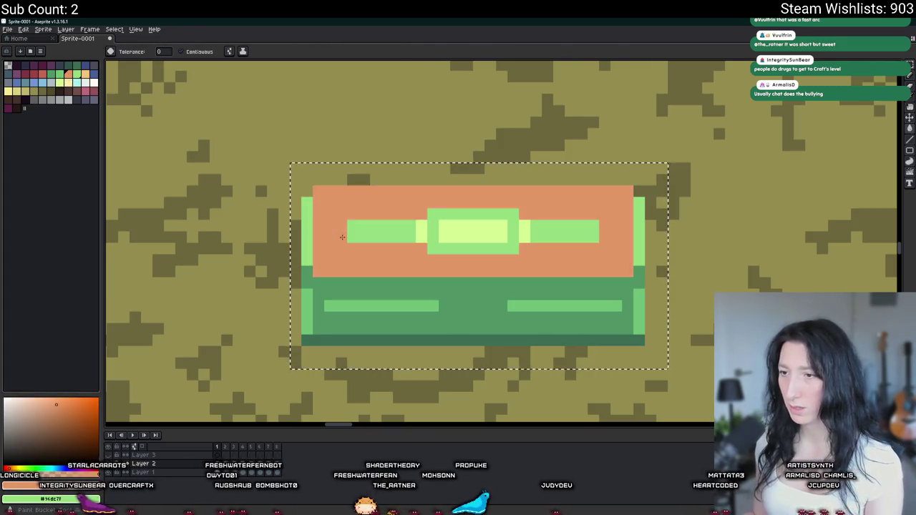
# Fill the lid stripes, centre frame and side strip with light orange
pyautogui.scroll(-3, 347, 244)
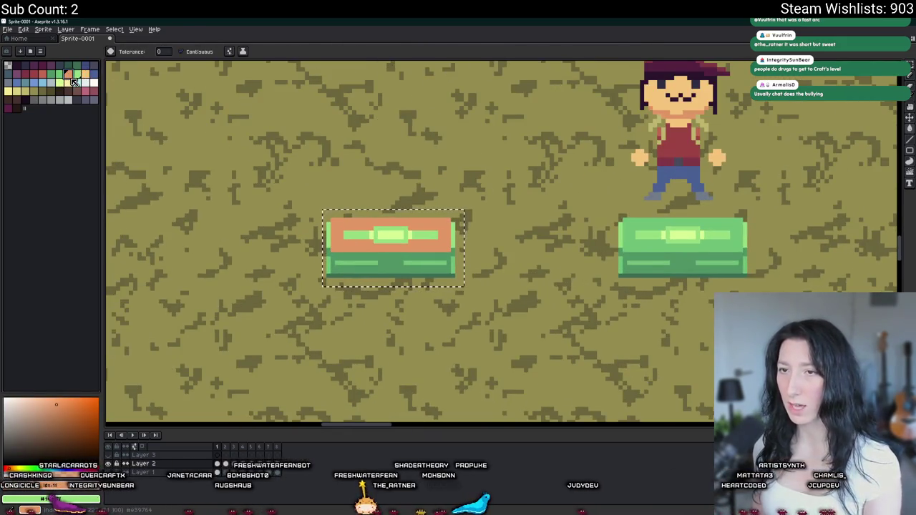
pyautogui.click(86, 74)
pyautogui.scroll(3, 332, 219)
pyautogui.click(416, 301)
pyautogui.moveTo(416, 300); pyautogui.dragTo(326, 277)
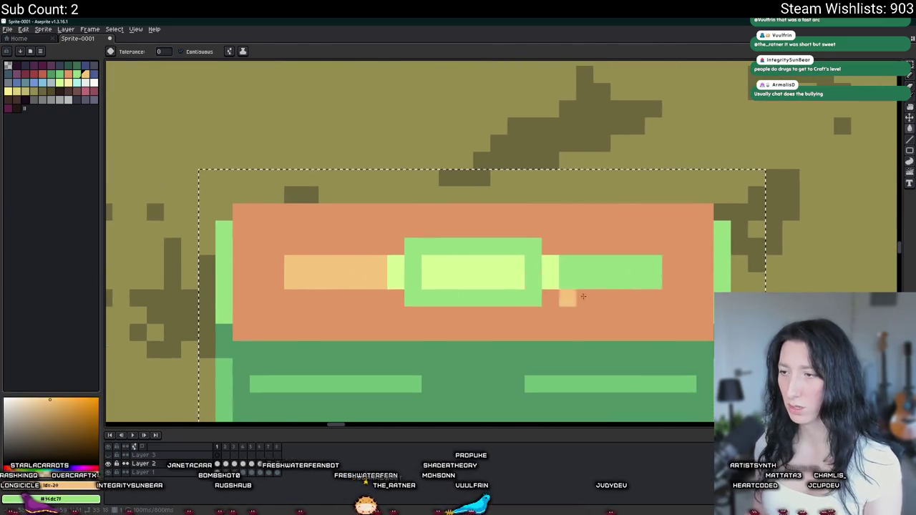
pyautogui.hotkey('ctrl', 'z')
pyautogui.press('v')
pyautogui.press('g')
pyautogui.click(515, 249)
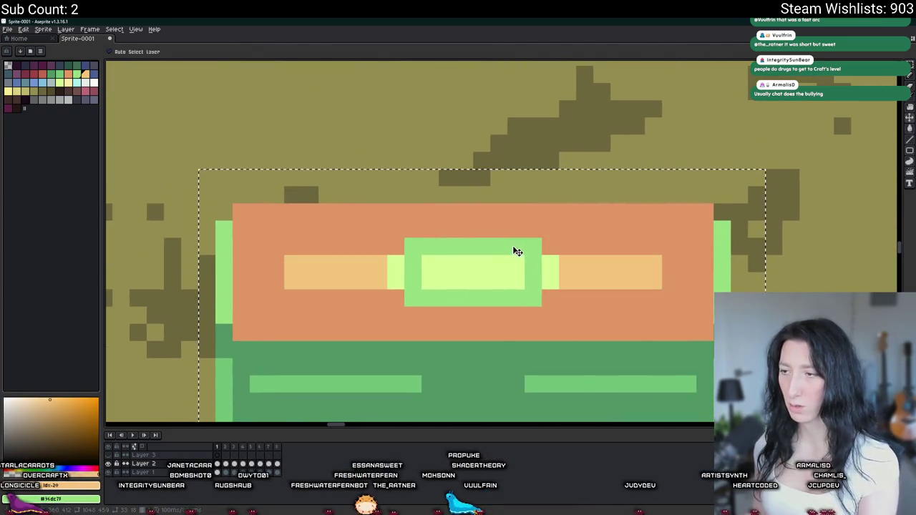
pyautogui.click(401, 272)
pyautogui.click(558, 286)
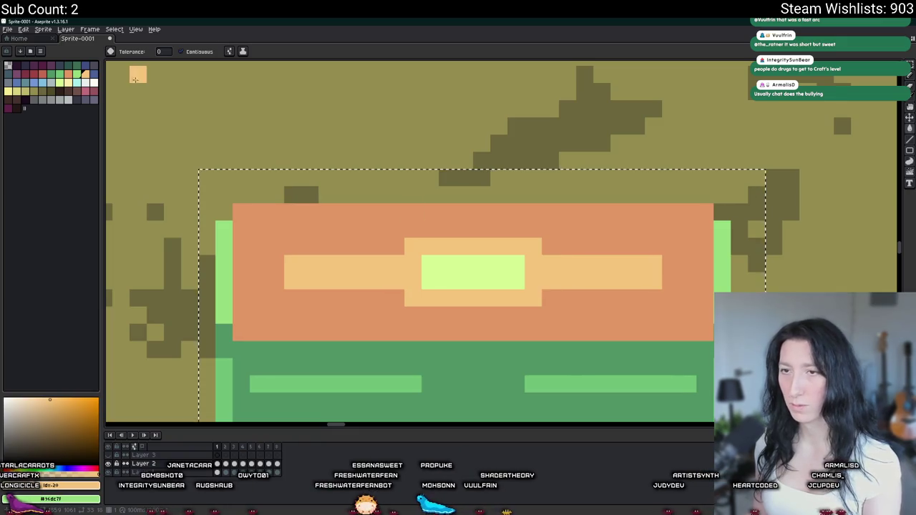
# Fill the copied chest's lower body with red
pyautogui.keyDown('alt'); pyautogui.click(434, 267); pyautogui.keyUp('alt')
pyautogui.scroll(-3, 434, 267)
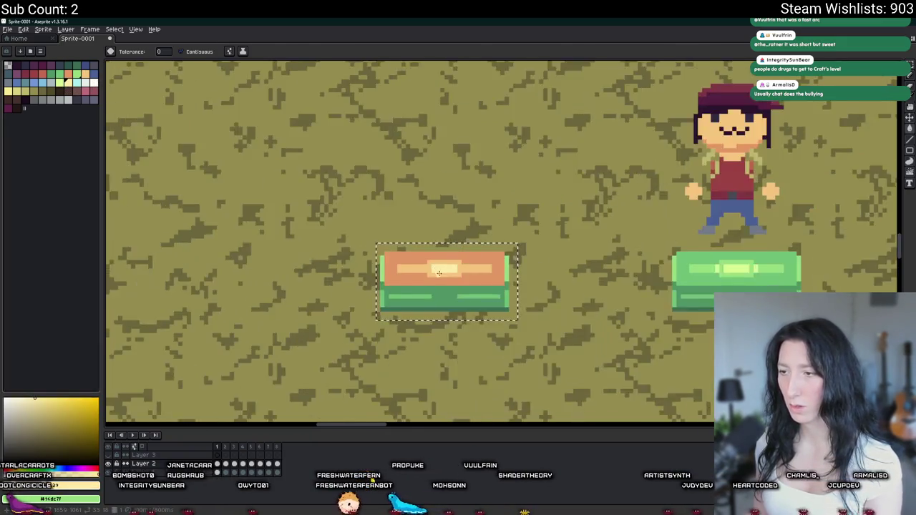
pyautogui.scroll(3, 444, 286)
pyautogui.click(41, 73)
pyautogui.click(420, 254)
pyautogui.scroll(-4, 419, 253)
pyautogui.scroll(3, 388, 263)
pyautogui.scroll(2, 388, 264)
pyautogui.hotkey('ctrl', 'z')
pyautogui.hotkey('ctrl', 'y')
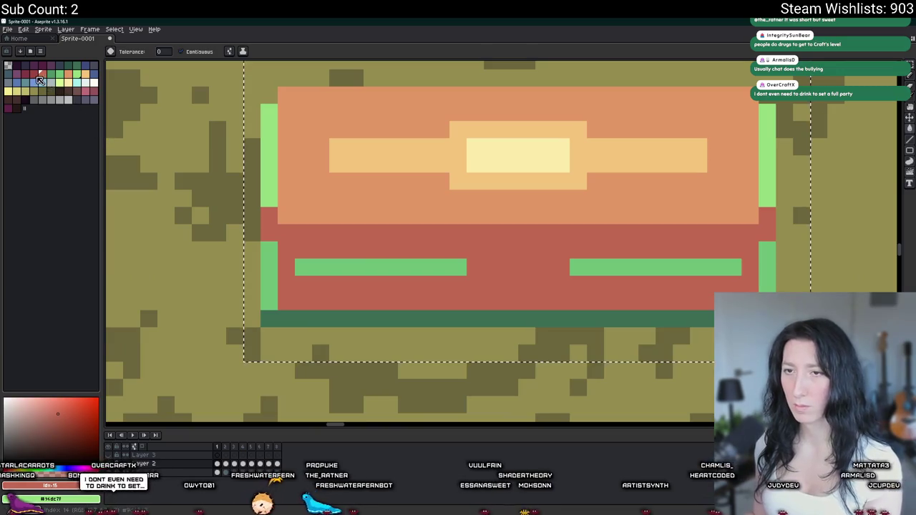
# Fill the bottom strip dark red and the lower posts and stripes light orange
pyautogui.click(32, 73)
pyautogui.click(337, 319)
pyautogui.keyDown('alt'); pyautogui.click(315, 168); pyautogui.keyUp('alt')
pyautogui.click(269, 275)
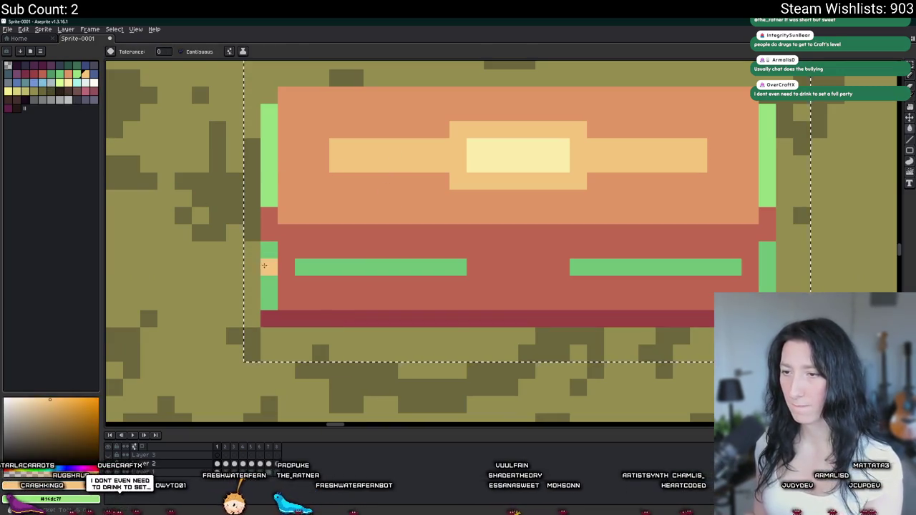
pyautogui.click(380, 267)
pyautogui.click(655, 267)
pyautogui.click(767, 272)
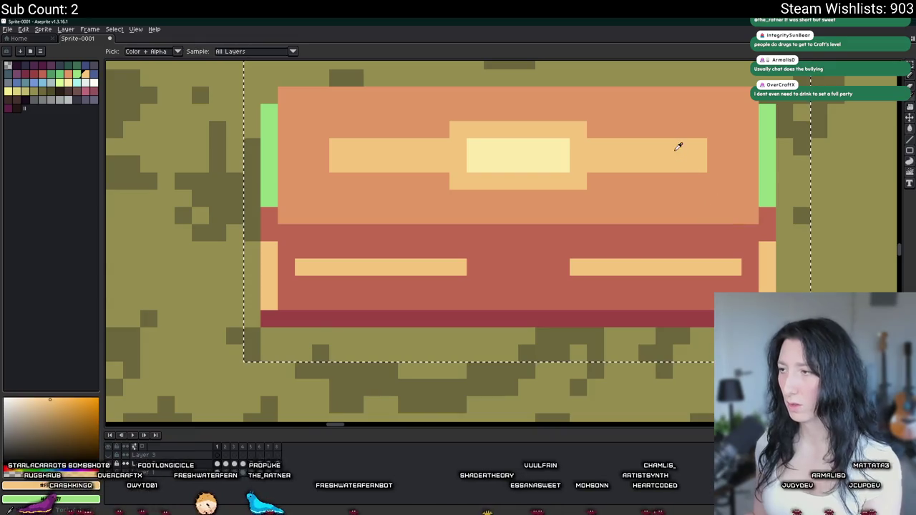
# Fill both upper posts with light yellow and centre the view on the recoloured chest
pyautogui.keyDown('alt'); pyautogui.click(538, 147); pyautogui.keyUp('alt')
pyautogui.click(269, 154)
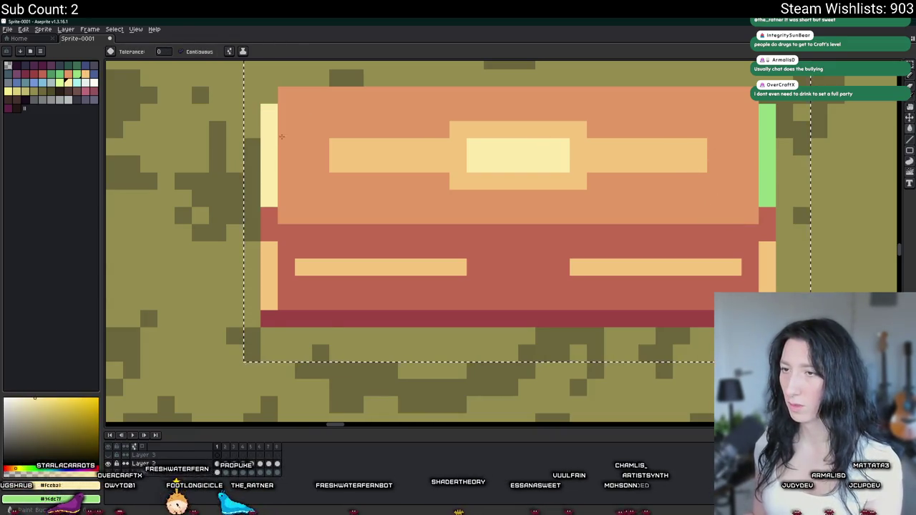
pyautogui.click(767, 154)
pyautogui.scroll(-6, 766, 154)
pyautogui.moveTo(765, 150); pyautogui.dragTo(472, 240)
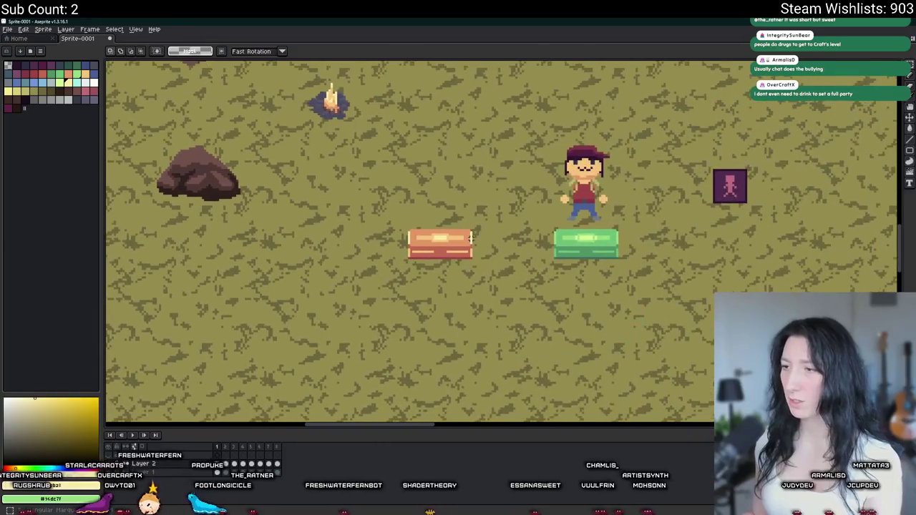
pyautogui.scroll(2, 471, 240)
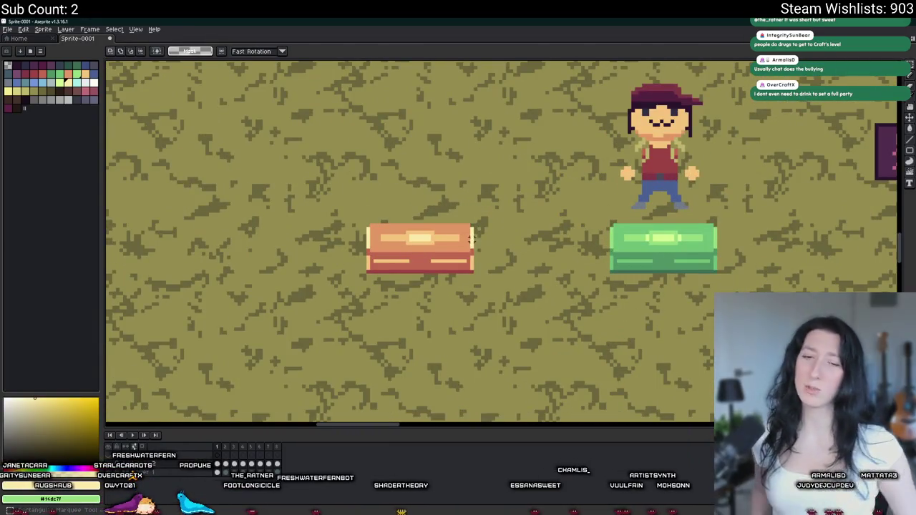
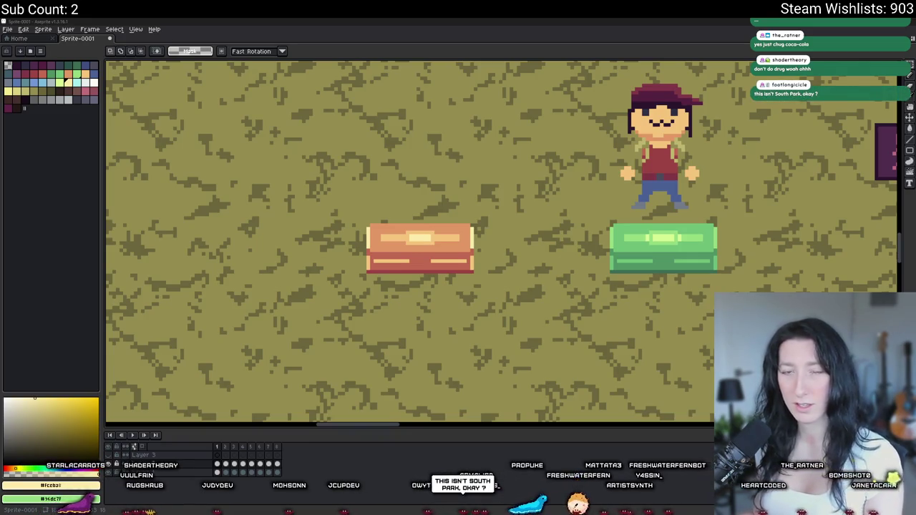
# Move the orange crate to sit beneath the green crate
pyautogui.scroll(-2, 461, 318)
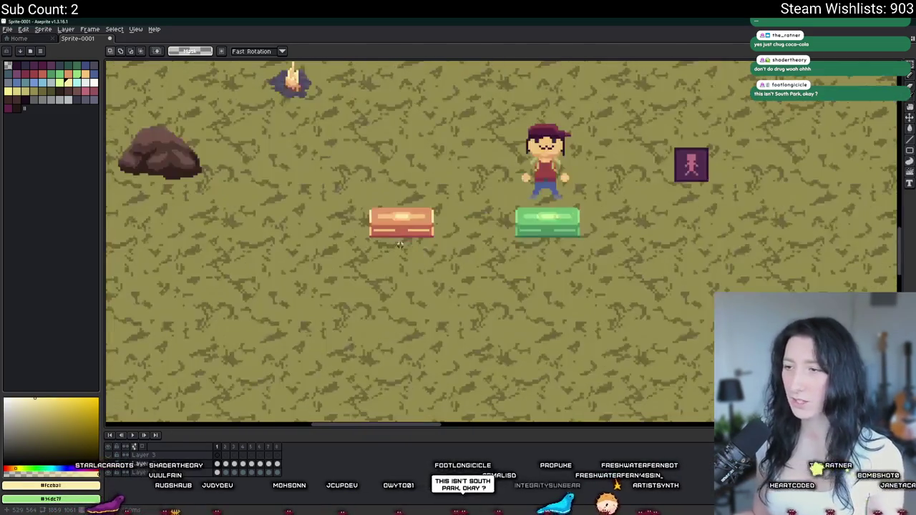
pyautogui.scroll(2, 401, 230)
pyautogui.scroll(1, 385, 217)
pyautogui.scroll(-2, 372, 221)
pyautogui.scroll(-1, 386, 219)
pyautogui.scroll(1, 401, 216)
pyautogui.scroll(1, 416, 215)
pyautogui.moveTo(426, 208); pyautogui.dragTo(321, 275)
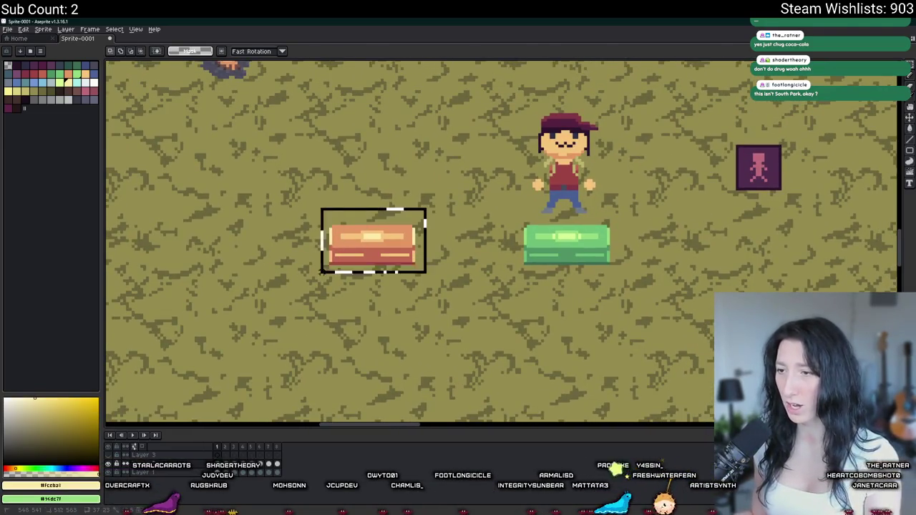
pyautogui.moveTo(205, 215); pyautogui.dragTo(404, 275)
pyautogui.scroll(1, 405, 276)
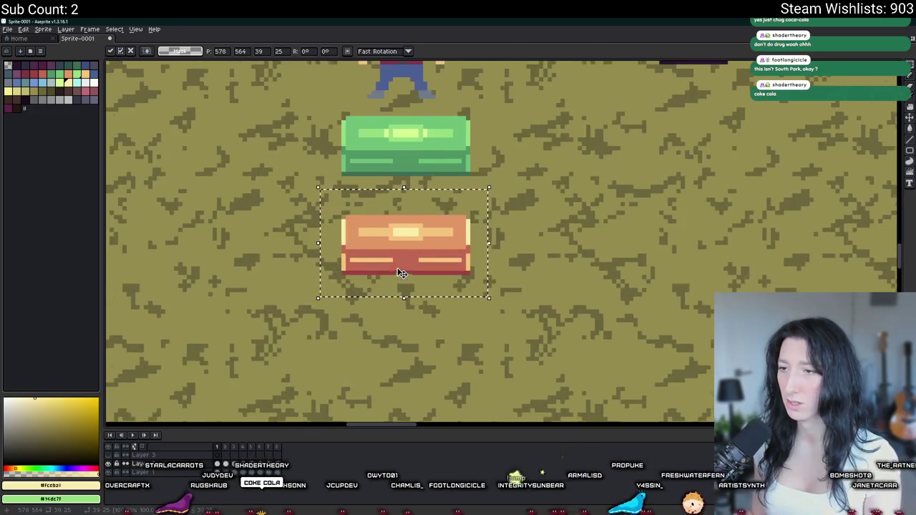
pyautogui.press('Return')
# Nudge the orange crate right so it lines up under the green crate
pyautogui.scroll(1, 398, 230)
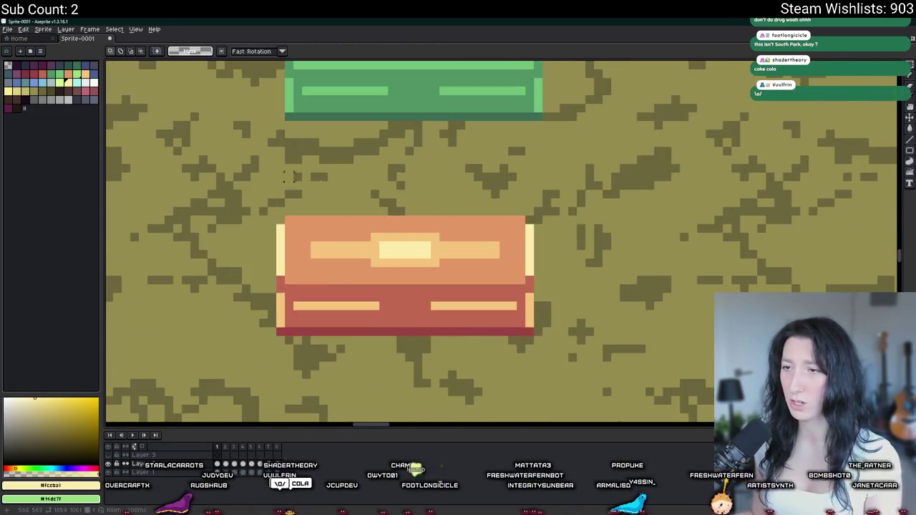
pyautogui.moveTo(278, 169); pyautogui.dragTo(542, 379)
pyautogui.press('Right')
pyautogui.press('Return')
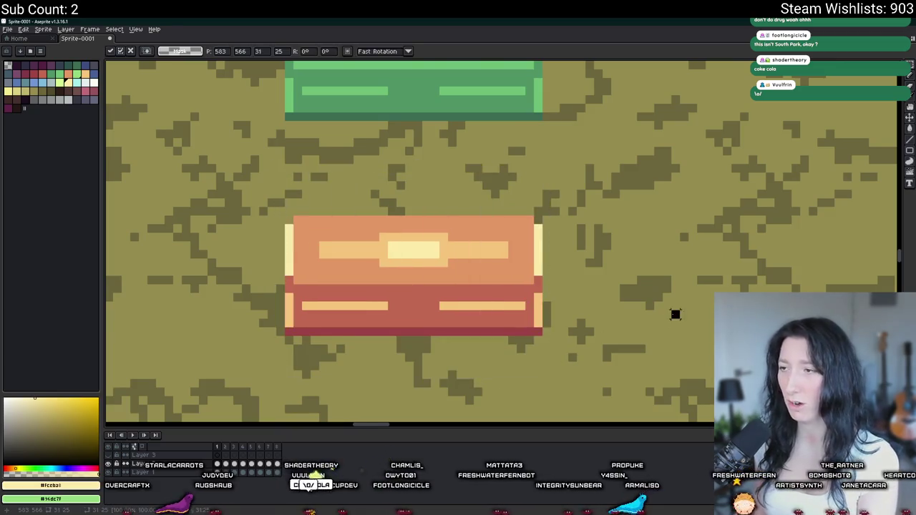
# Sample the crate's dark red colour for the base rim
pyautogui.scroll(-1, 502, 263)
pyautogui.scroll(-2, 502, 263)
pyautogui.scroll(-2, 458, 262)
pyautogui.scroll(-2, 436, 198)
pyautogui.scroll(2, 450, 186)
pyautogui.scroll(1, 450, 196)
pyautogui.scroll(2, 429, 186)
pyautogui.keyDown('alt'); pyautogui.click(389, 164); pyautogui.keyUp('alt')
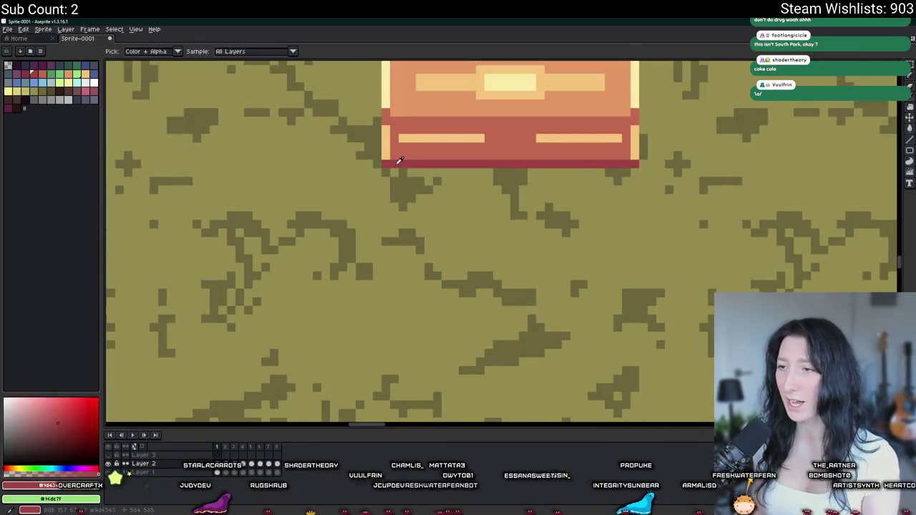
pyautogui.scroll(1, 386, 177)
pyautogui.scroll(-1, 386, 178)
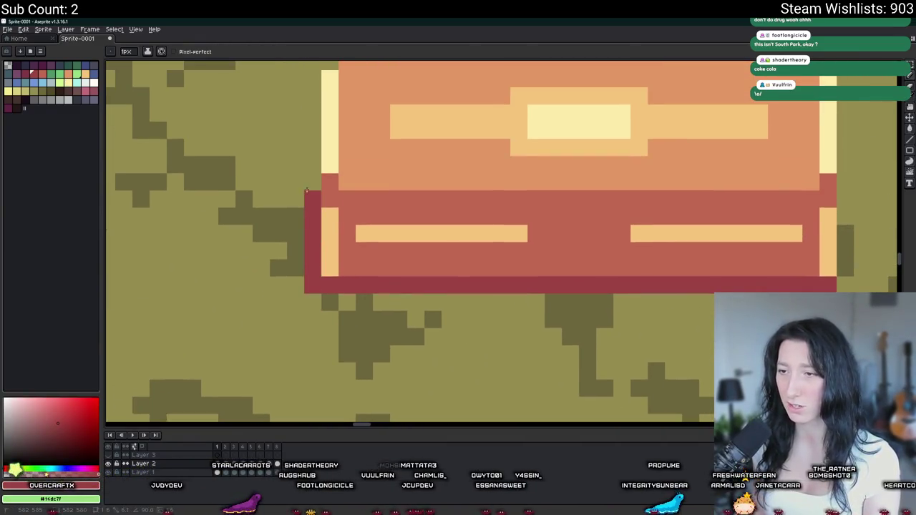
pyautogui.scroll(-2, 385, 222)
pyautogui.scroll(2, 429, 215)
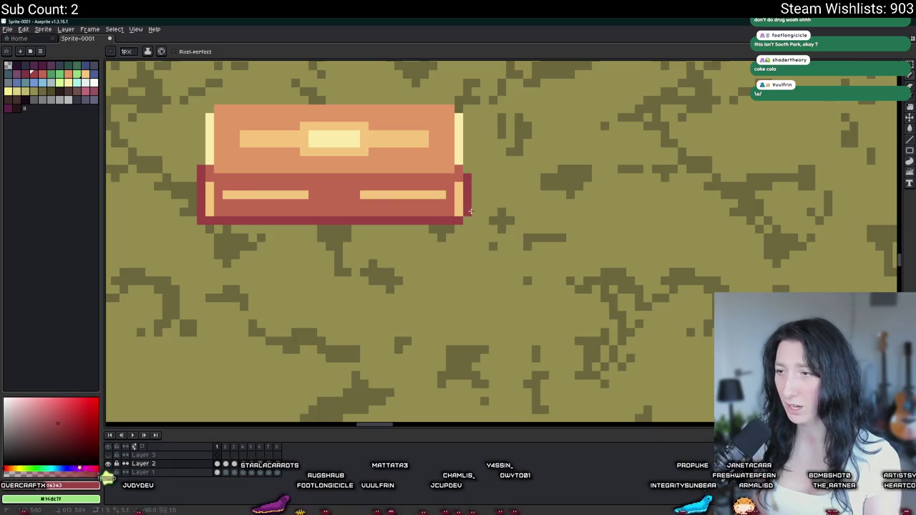
pyautogui.scroll(-4, 469, 217)
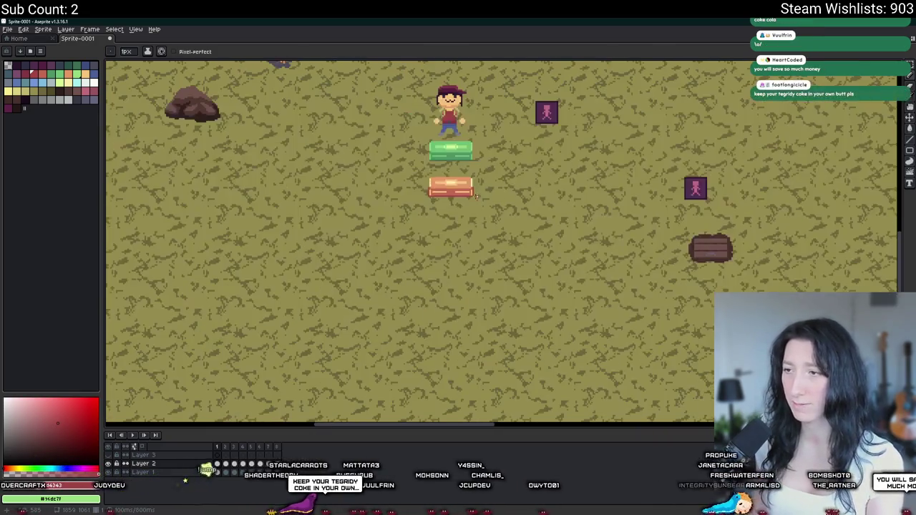
pyautogui.scroll(4, 469, 216)
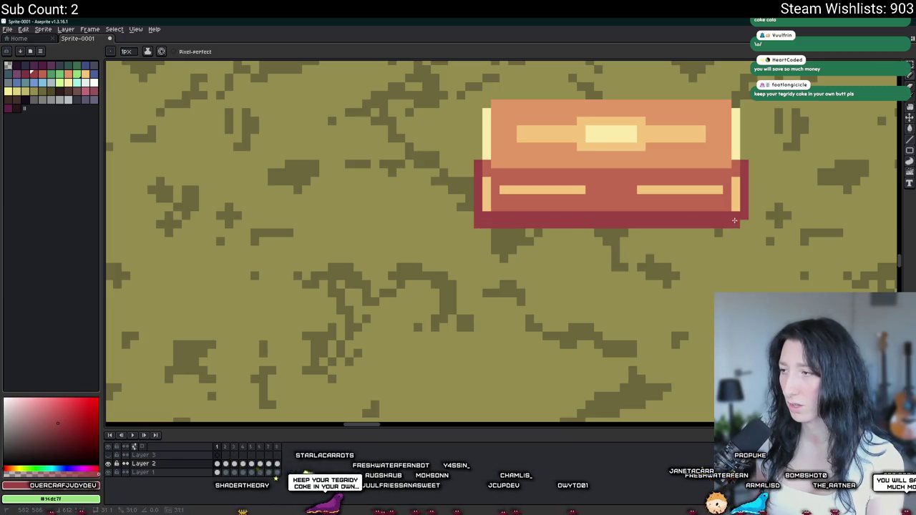
# Sample the base rim's dark red, then choose a dark grey palette swatch
pyautogui.scroll(1, 726, 232)
pyautogui.moveTo(726, 232); pyautogui.dragTo(608, 227)
pyautogui.press('i')
pyautogui.click(608, 224)
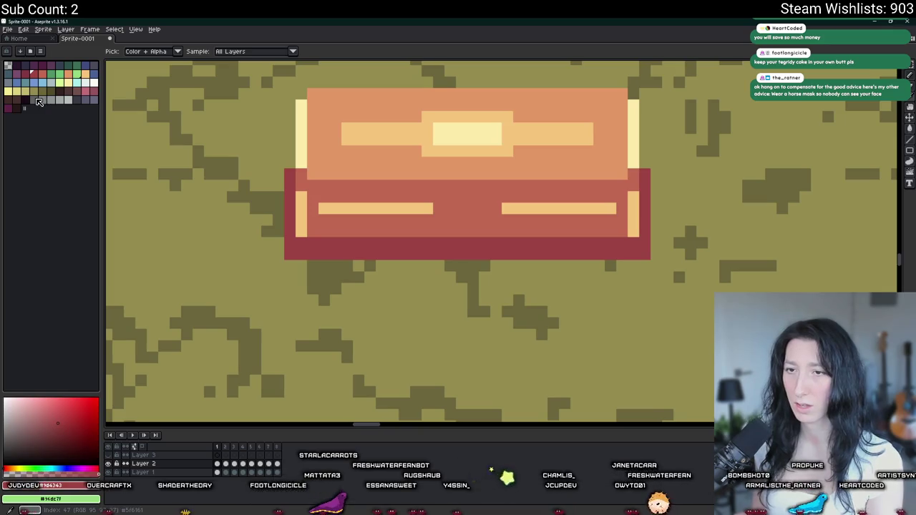
pyautogui.click(87, 100)
# Flood-fill the orange crate's base rim with the dark grey
pyautogui.press('b')
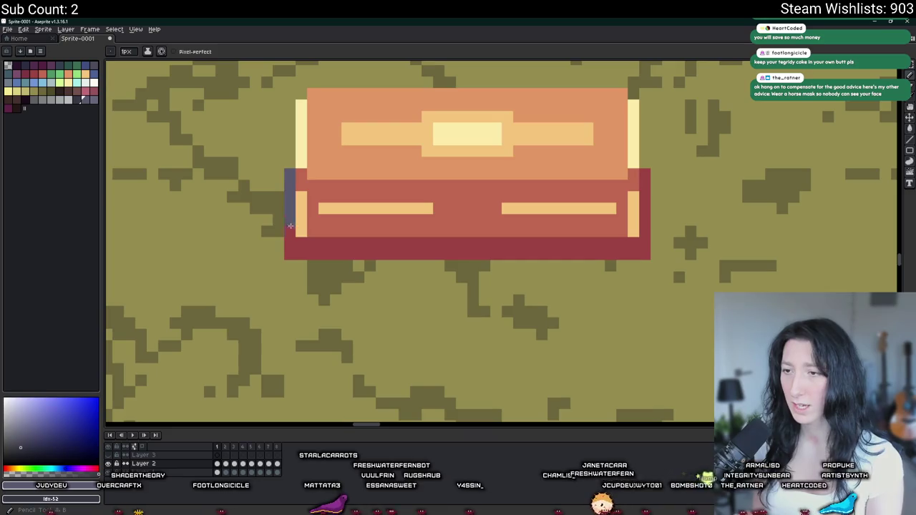
pyautogui.press('g')
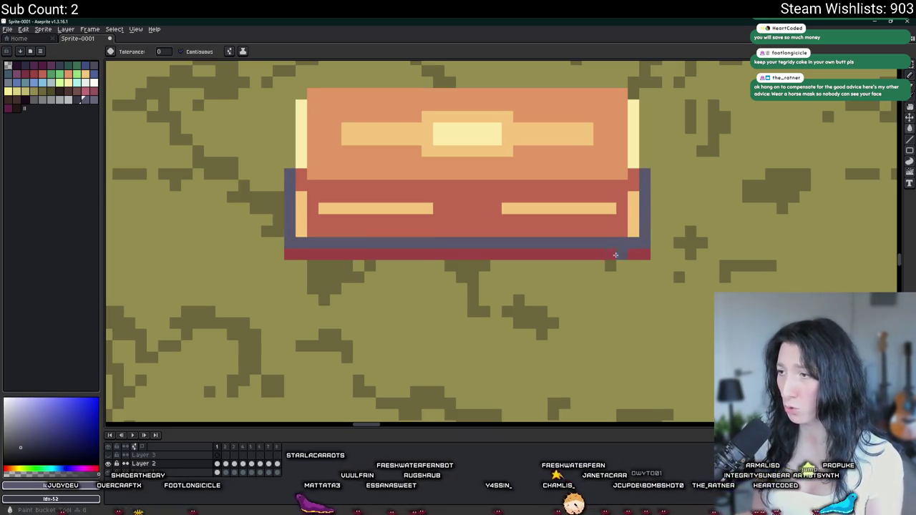
pyautogui.click(614, 255)
pyautogui.scroll(-3, 549, 266)
pyautogui.scroll(-2, 548, 266)
pyautogui.scroll(-1, 549, 266)
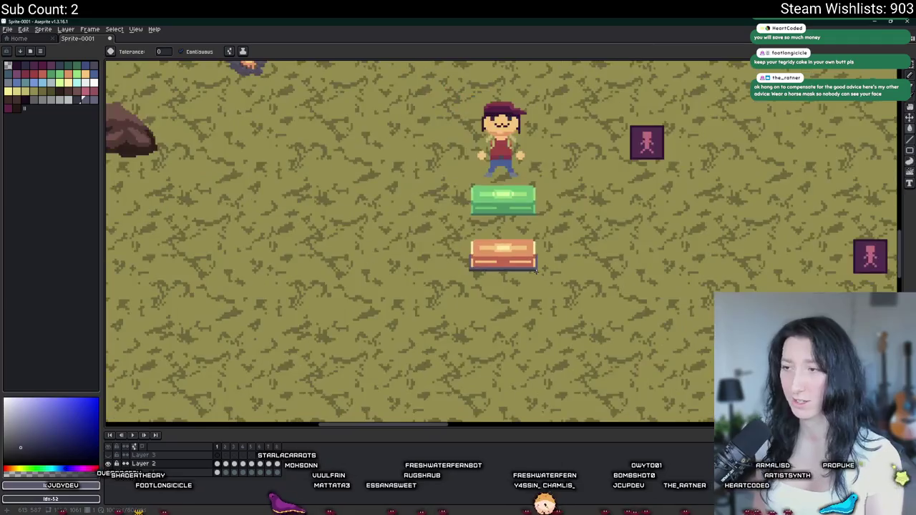
pyautogui.scroll(-1, 548, 266)
pyautogui.scroll(3, 481, 284)
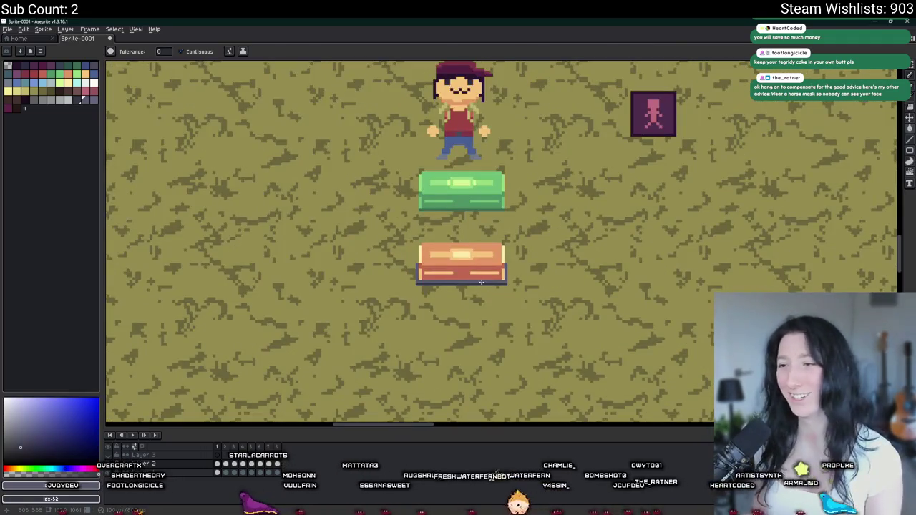
pyautogui.scroll(-1, 452, 273)
pyautogui.scroll(1, 451, 273)
pyautogui.scroll(1, 444, 273)
pyautogui.scroll(1, 434, 274)
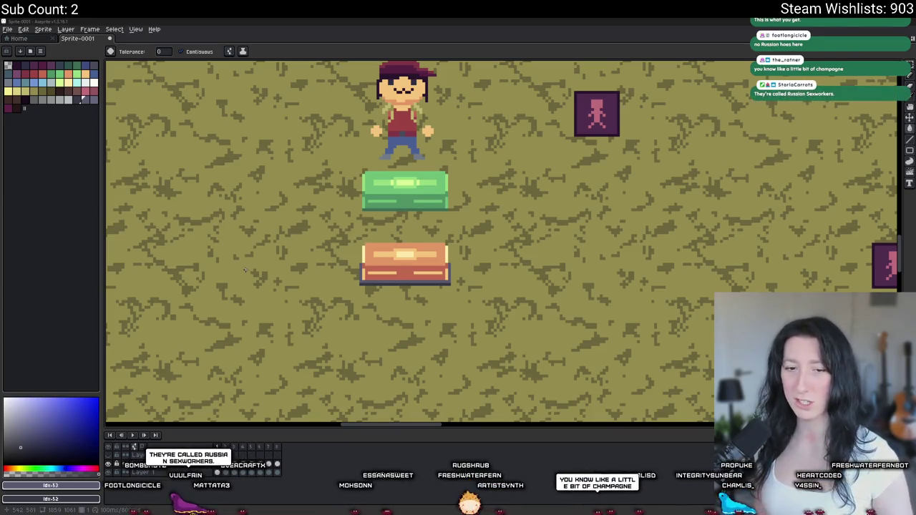
# Select the thin column at the orange crate's left edge
pyautogui.moveTo(383, 295); pyautogui.dragTo(431, 306)
pyautogui.scroll(1, 431, 306)
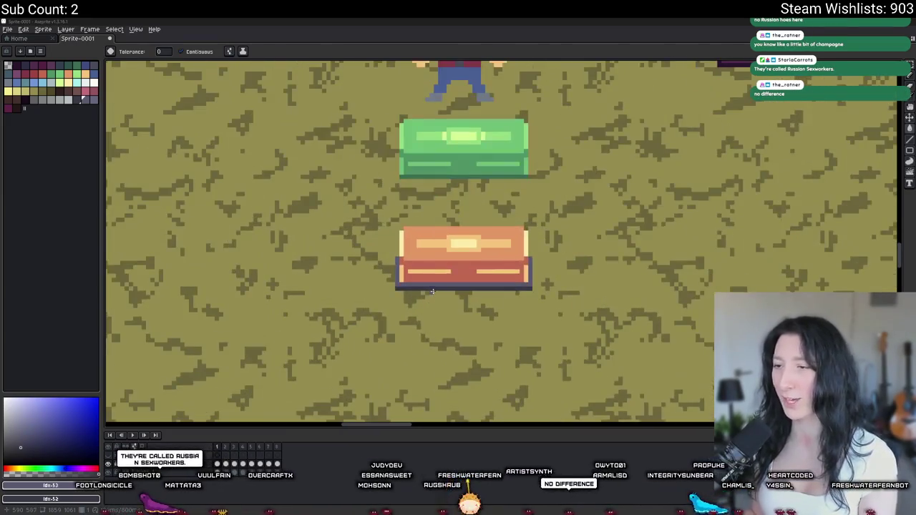
pyautogui.scroll(2, 444, 272)
pyautogui.scroll(-1, 357, 263)
pyautogui.scroll(-1, 357, 262)
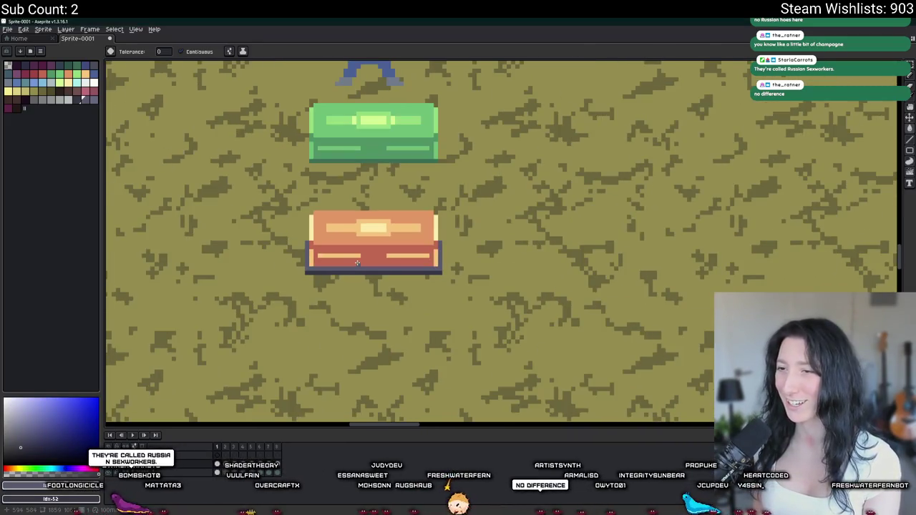
pyautogui.scroll(2, 319, 224)
pyautogui.press('m')
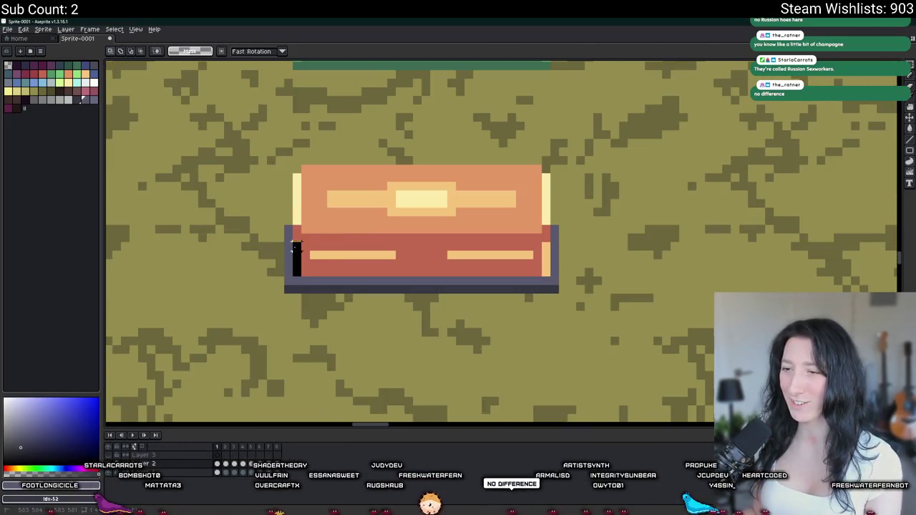
pyautogui.moveTo(300, 275); pyautogui.dragTo(293, 247)
# Sample the crate's red and draw a red line under both lid highlights
pyautogui.scroll(3, 294, 215)
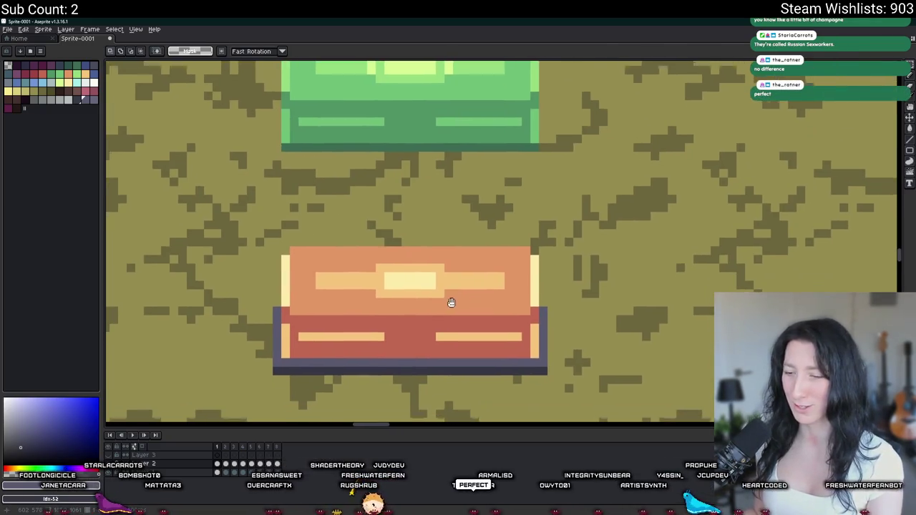
pyautogui.scroll(-1, 415, 295)
pyautogui.scroll(-2, 405, 287)
pyautogui.scroll(-1, 404, 287)
pyautogui.scroll(1, 405, 286)
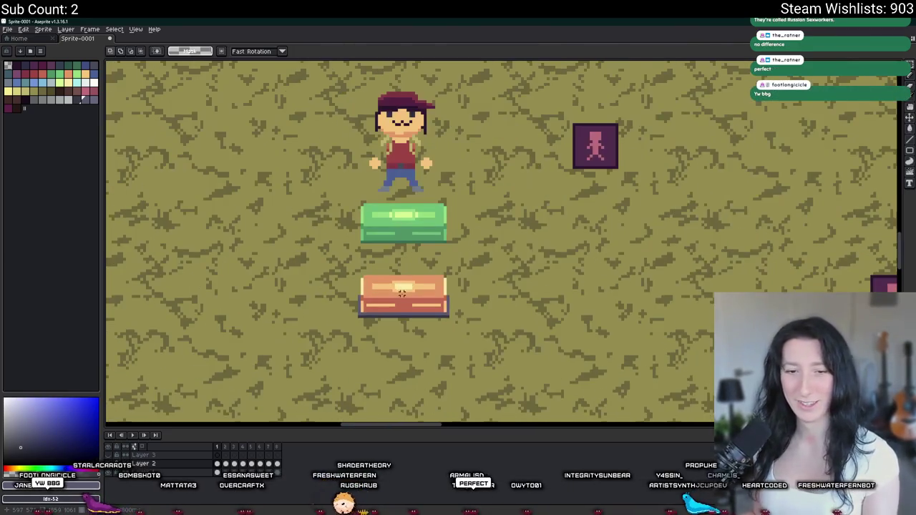
pyautogui.scroll(1, 423, 76)
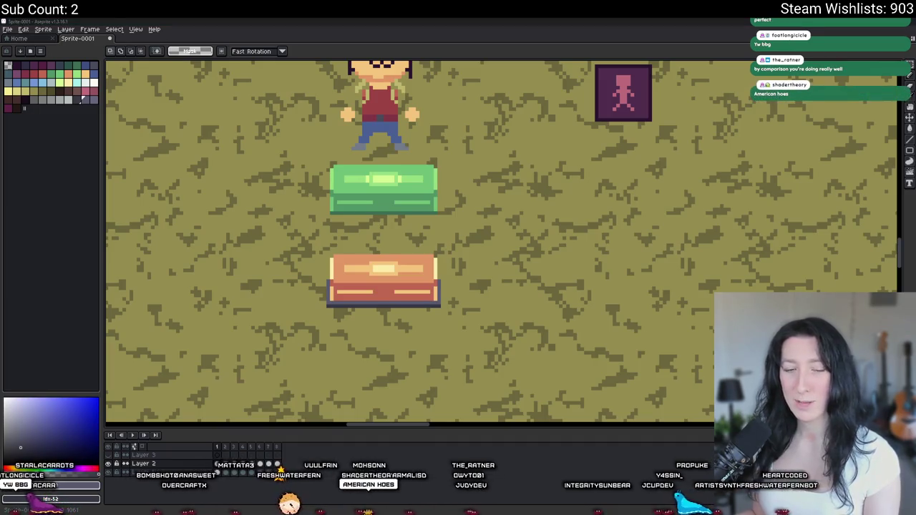
pyautogui.scroll(2, 360, 297)
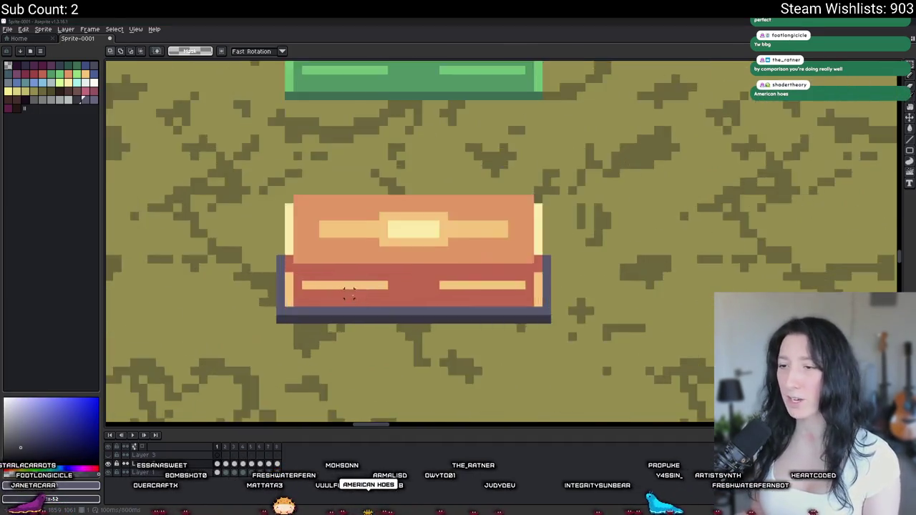
pyautogui.scroll(1, 358, 295)
pyautogui.scroll(1, 344, 250)
pyautogui.keyDown('alt'); pyautogui.click(339, 236); pyautogui.keyUp('alt')
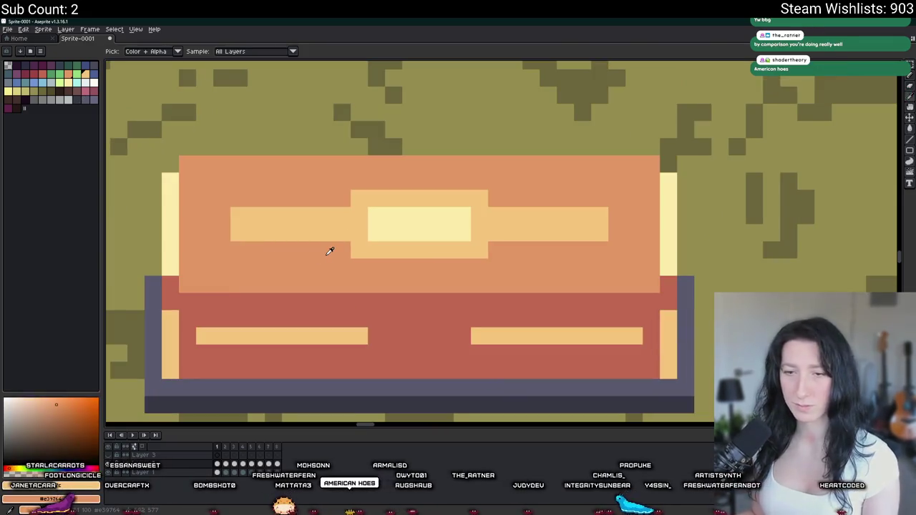
pyautogui.keyDown('alt'); pyautogui.click(380, 299); pyautogui.keyUp('alt')
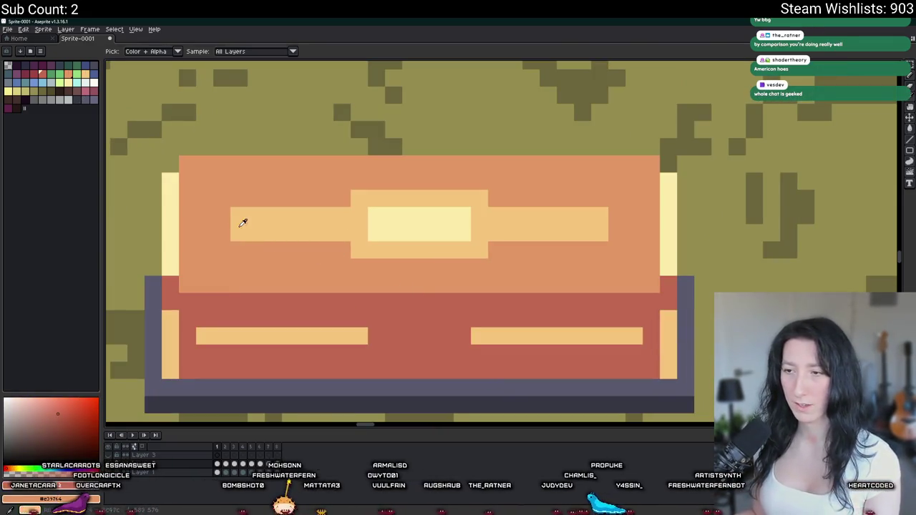
pyautogui.moveTo(236, 249); pyautogui.dragTo(308, 249)
pyautogui.moveTo(365, 265); pyautogui.dragTo(499, 255)
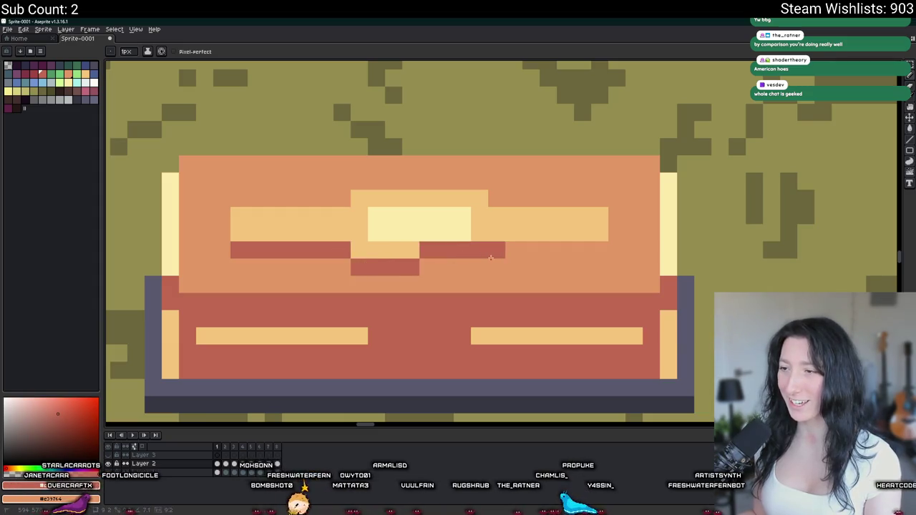
pyautogui.press('m')
pyautogui.scroll(-5, 600, 245)
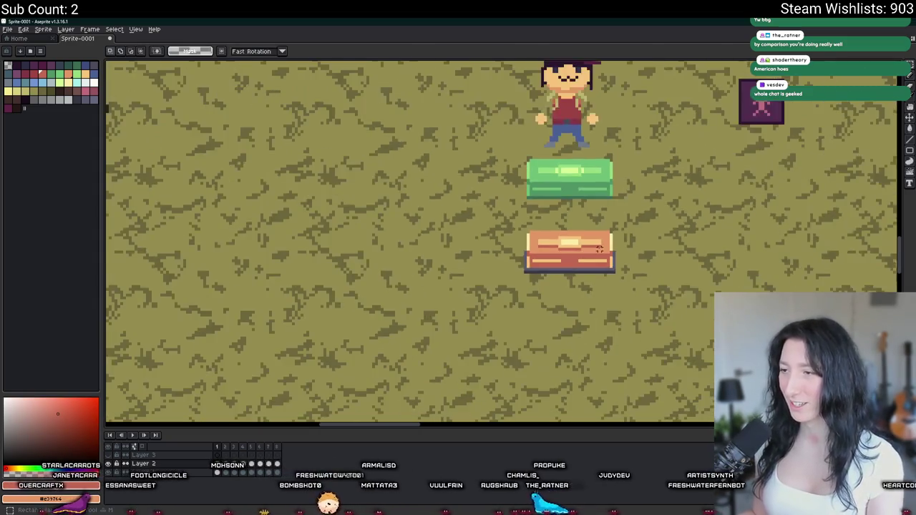
# Nudge the lid's highlight band and red line up one pixel
pyautogui.scroll(3, 600, 244)
pyautogui.moveTo(603, 253); pyautogui.dragTo(433, 213)
pyautogui.press('Up')
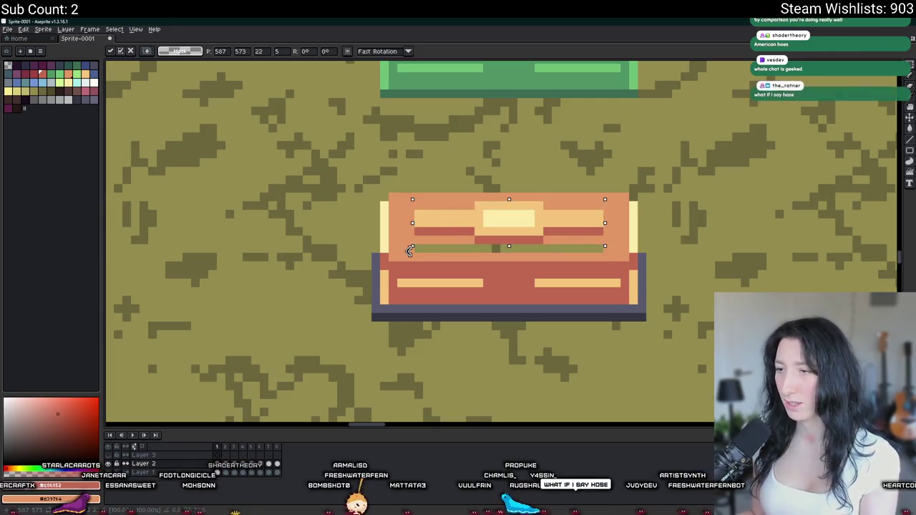
pyautogui.hotkey('ctrl', 'd')
# Pencil dark red shadow lines under the left and right front stripes
pyautogui.press('g')
pyautogui.scroll(-2, 420, 249)
pyautogui.scroll(-1, 419, 248)
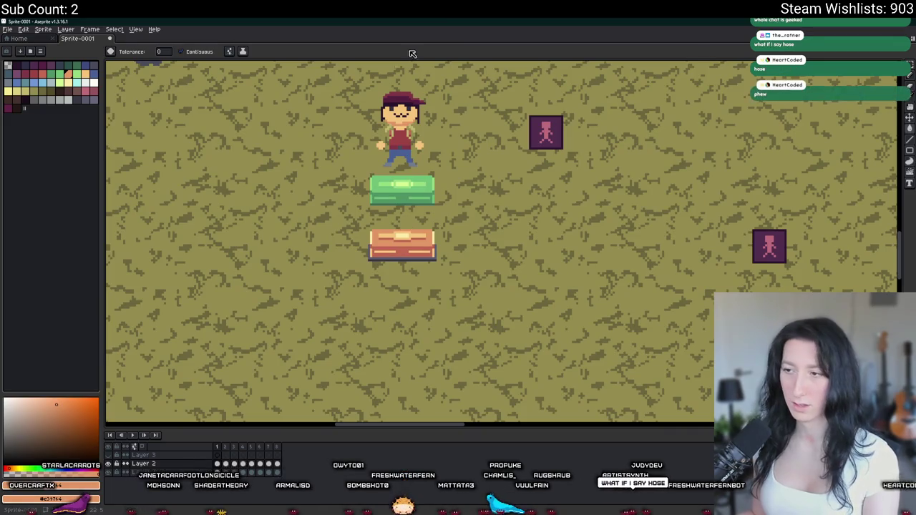
pyautogui.scroll(1, 366, 267)
pyautogui.press('i')
pyautogui.scroll(1, 358, 261)
pyautogui.scroll(1, 350, 254)
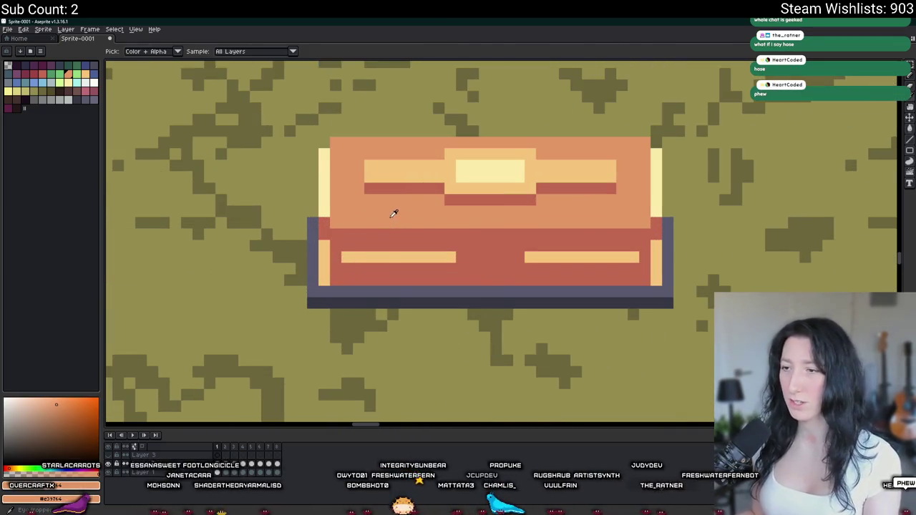
pyautogui.scroll(1, 348, 253)
pyautogui.scroll(2, 348, 252)
pyautogui.press('b')
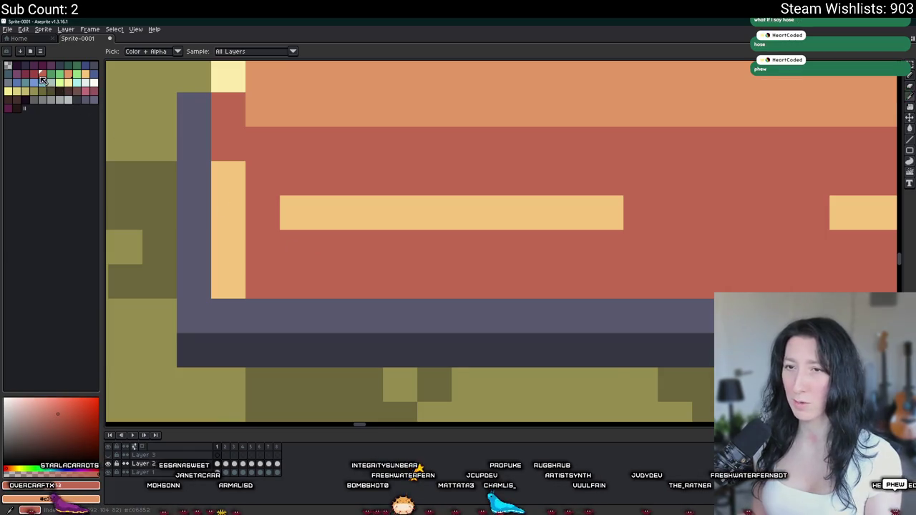
pyautogui.click(305, 248)
pyautogui.moveTo(305, 248); pyautogui.dragTo(612, 247)
pyautogui.moveTo(675, 247); pyautogui.dragTo(293, 272)
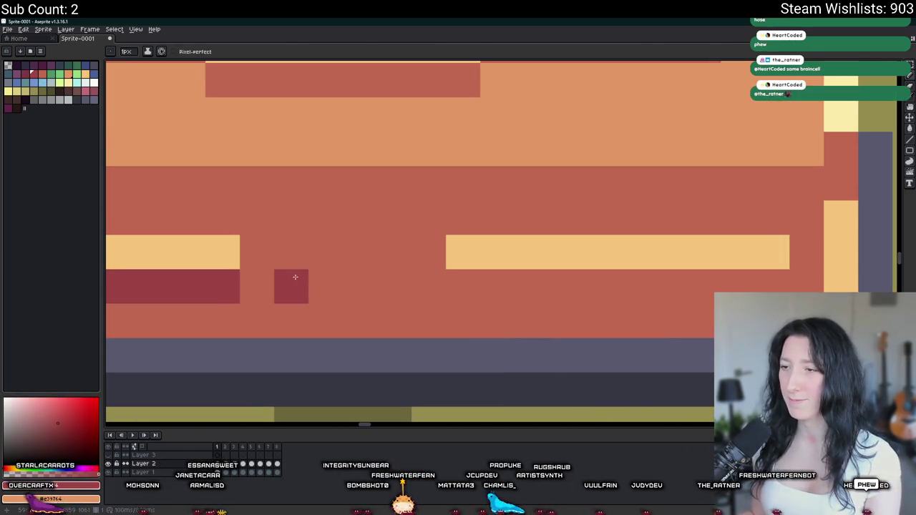
pyautogui.moveTo(453, 285); pyautogui.dragTo(788, 286)
# Sample the light green colour from the green crate
pyautogui.scroll(-3, 787, 287)
pyautogui.scroll(-2, 788, 286)
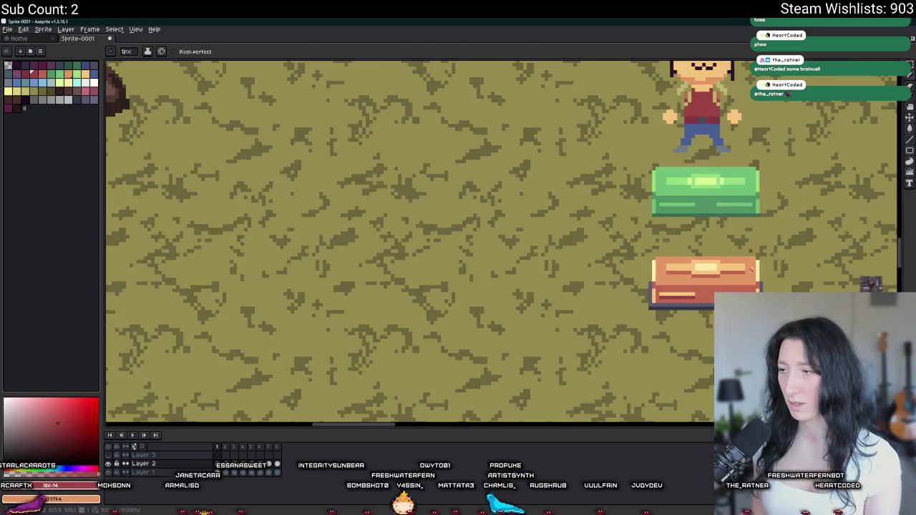
pyautogui.hscroll(5, 471, 305)
pyautogui.scroll(-2, 471, 305)
pyautogui.scroll(2, 481, 289)
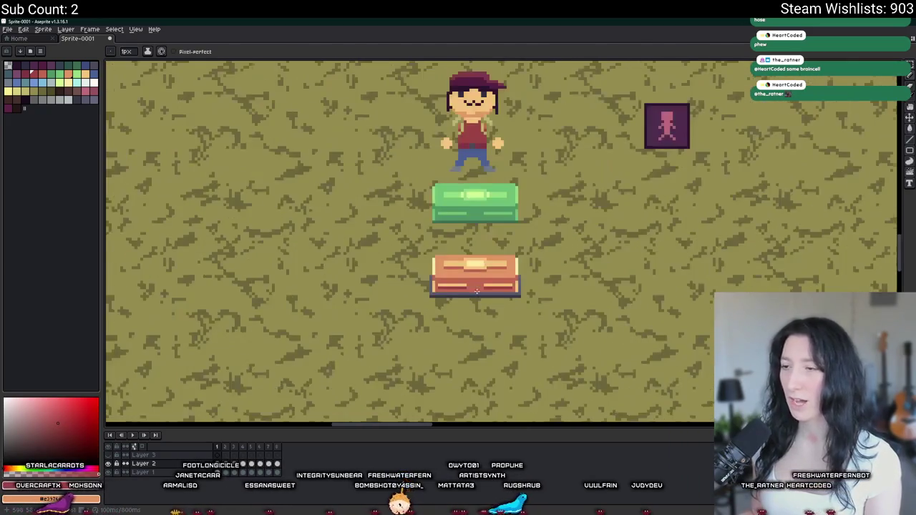
pyautogui.scroll(1, 480, 289)
pyautogui.scroll(-2, 389, 310)
pyautogui.scroll(-1, 390, 309)
pyautogui.scroll(2, 435, 230)
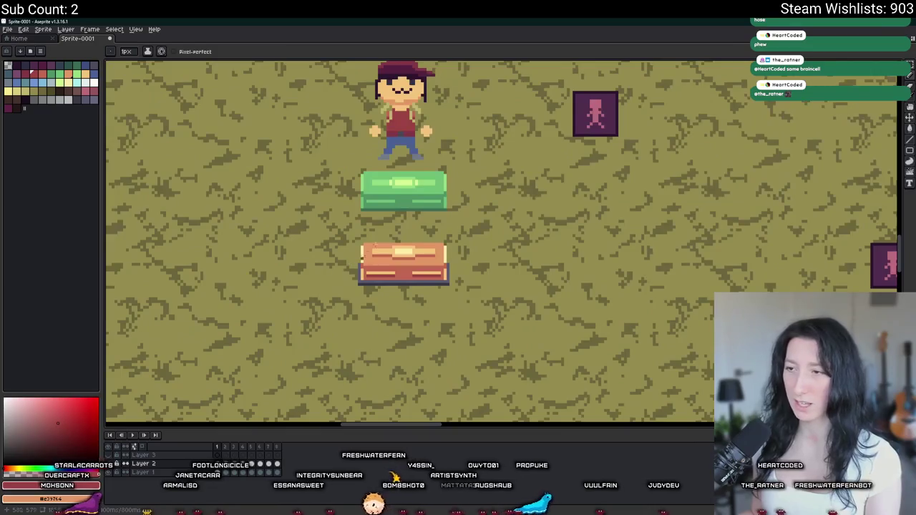
pyautogui.scroll(1, 436, 230)
pyautogui.scroll(2, 435, 230)
pyautogui.scroll(-2, 435, 229)
pyautogui.scroll(-2, 435, 229)
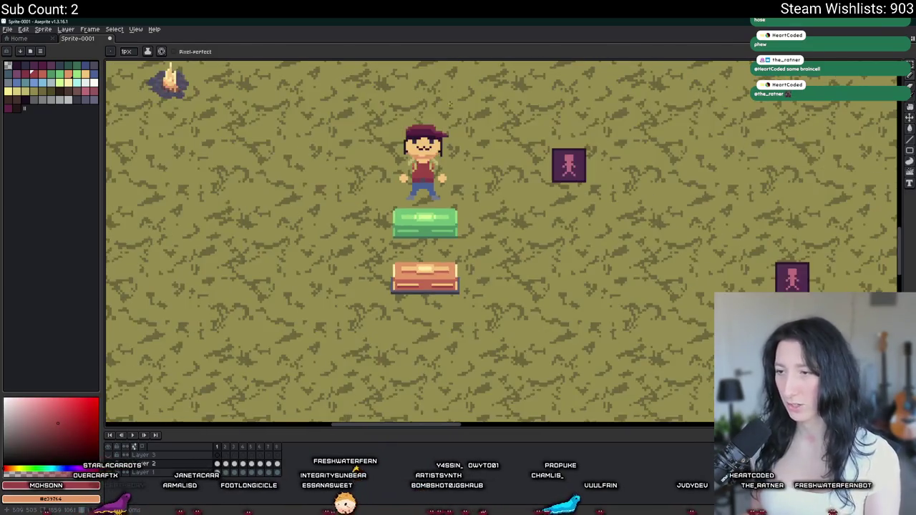
pyautogui.scroll(2, 414, 212)
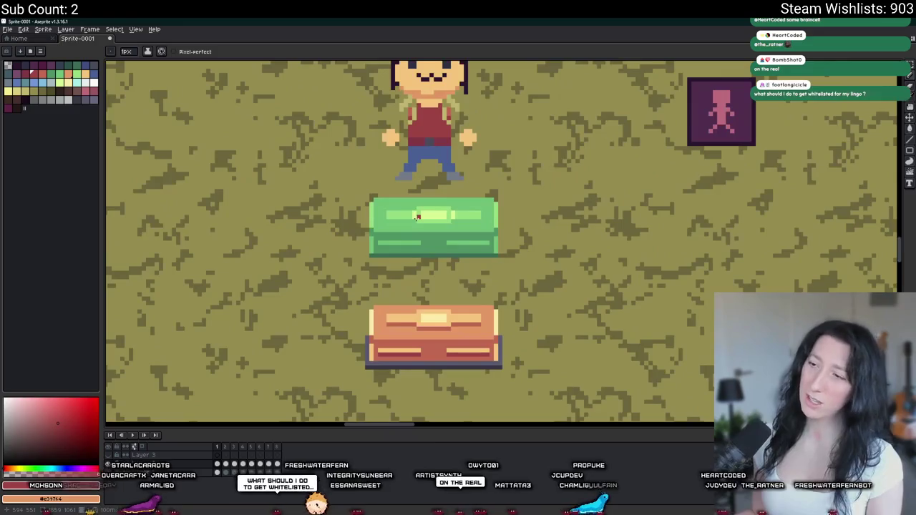
pyautogui.scroll(-1, 415, 212)
pyautogui.scroll(-2, 408, 244)
pyautogui.scroll(2, 402, 267)
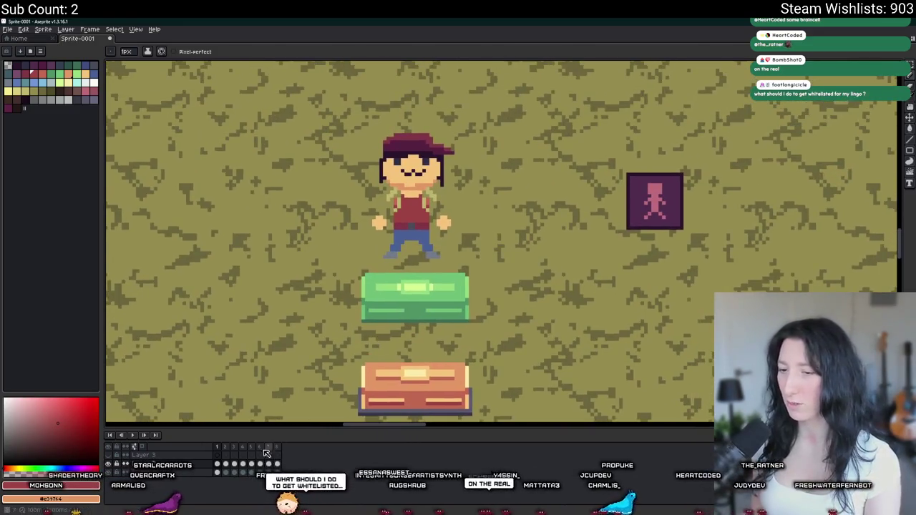
pyautogui.scroll(2, 412, 286)
pyautogui.scroll(1, 398, 273)
pyautogui.press('i')
pyautogui.click(397, 259)
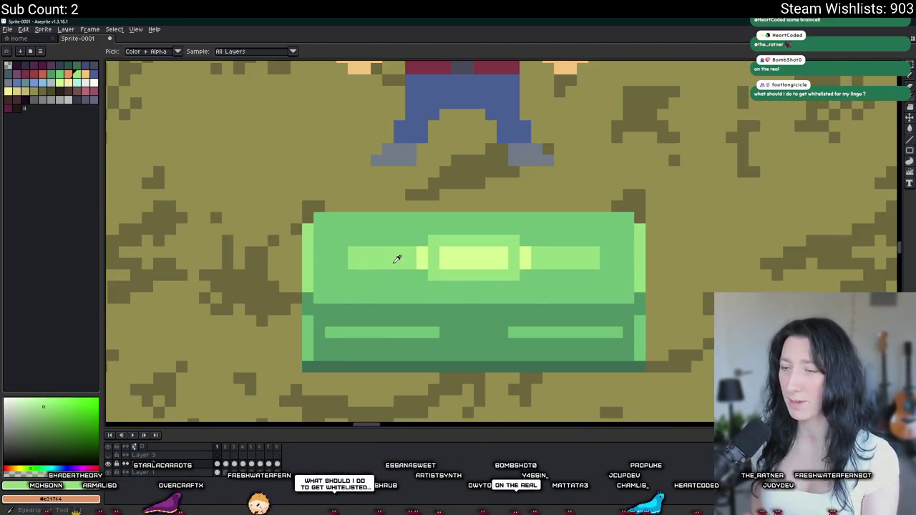
pyautogui.moveTo(517, 318)
pyautogui.mouseDown()
pyautogui.moveTo(417, 299)
pyautogui.moveTo(413, 221)
pyautogui.mouseUp()
pyautogui.scroll(-3, 406, 307)
pyautogui.scroll(-1, 428, 188)
pyautogui.scroll(-1, 427, 188)
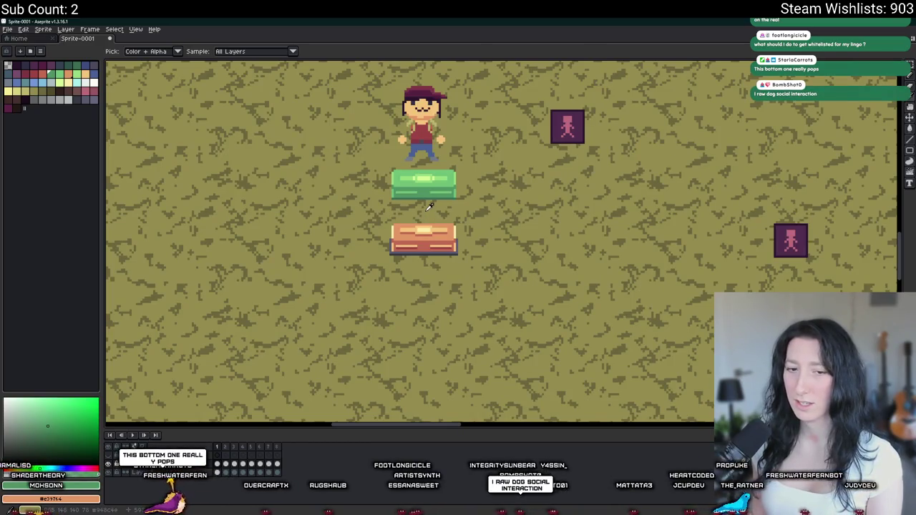
# Bring both crates into view and play the animation preview
pyautogui.scroll(-1, 428, 207)
pyautogui.scroll(-2, 401, 215)
pyautogui.scroll(2, 394, 232)
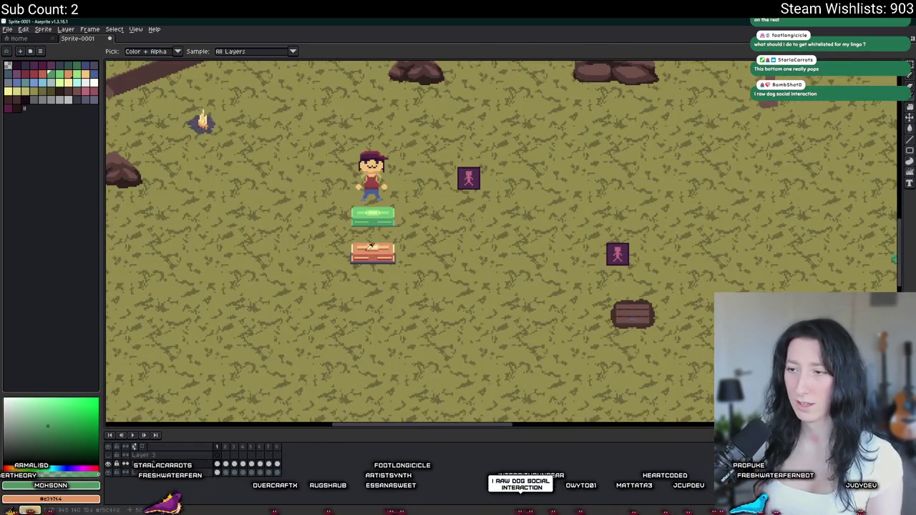
pyautogui.scroll(2, 382, 304)
pyautogui.scroll(1, 368, 242)
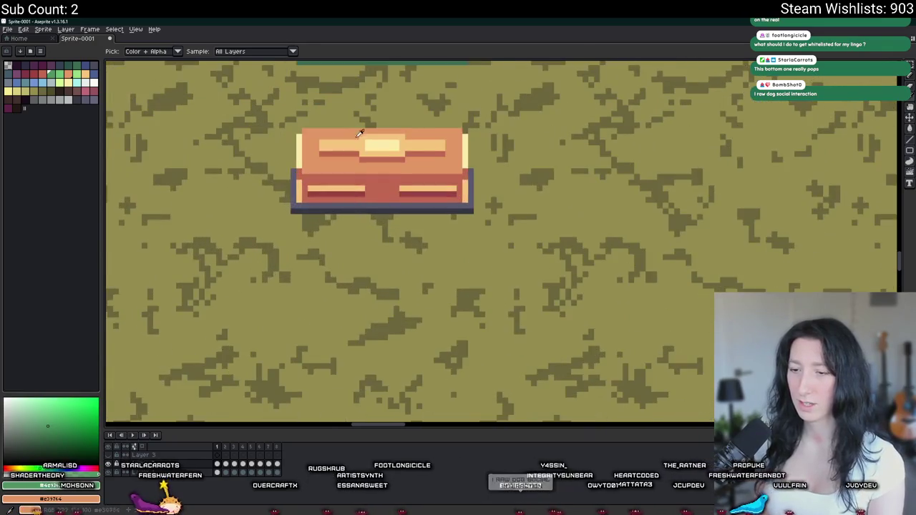
pyautogui.moveTo(364, 139); pyautogui.dragTo(372, 295)
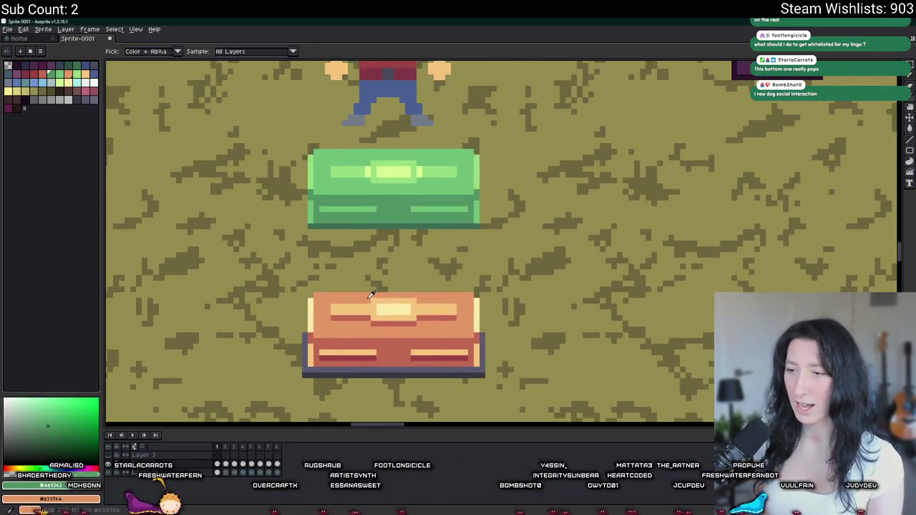
pyautogui.click(132, 434)
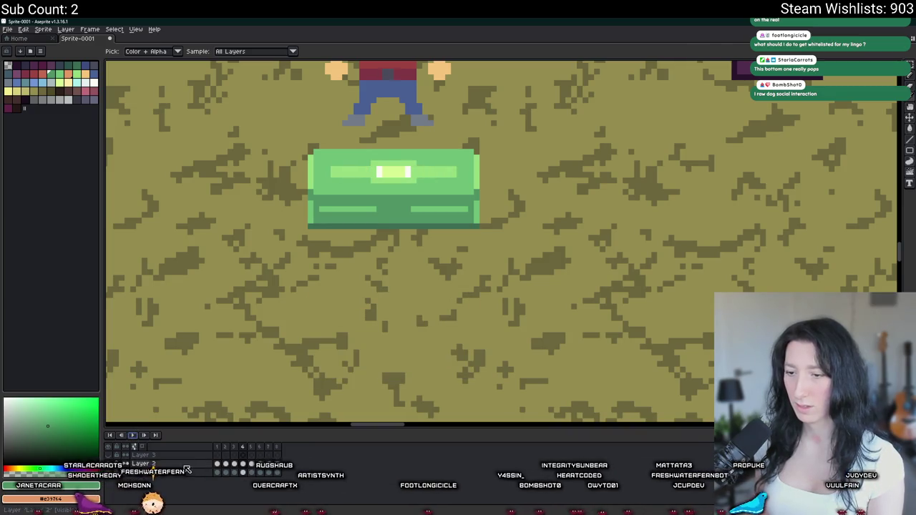
# Paint the top row of both front stripes light yellow to widen them
pyautogui.scroll(-1, 357, 257)
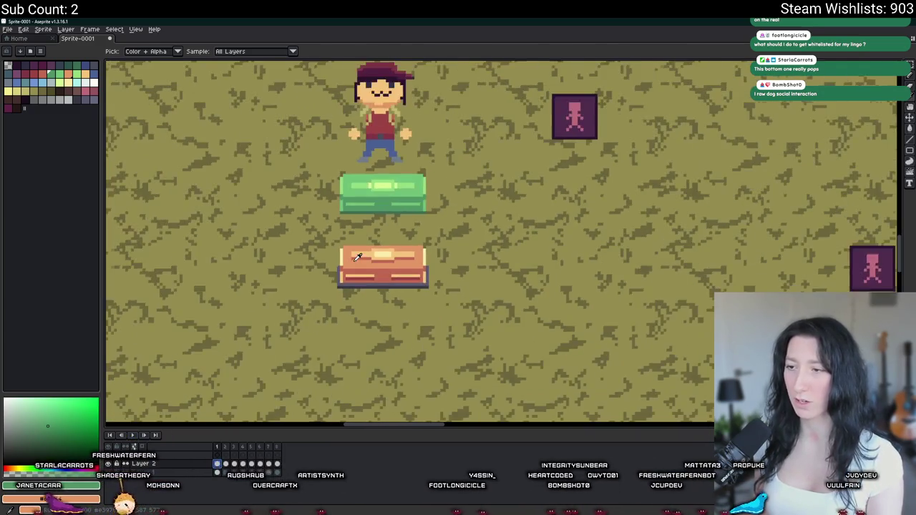
pyautogui.scroll(-1, 357, 257)
pyautogui.scroll(-1, 351, 340)
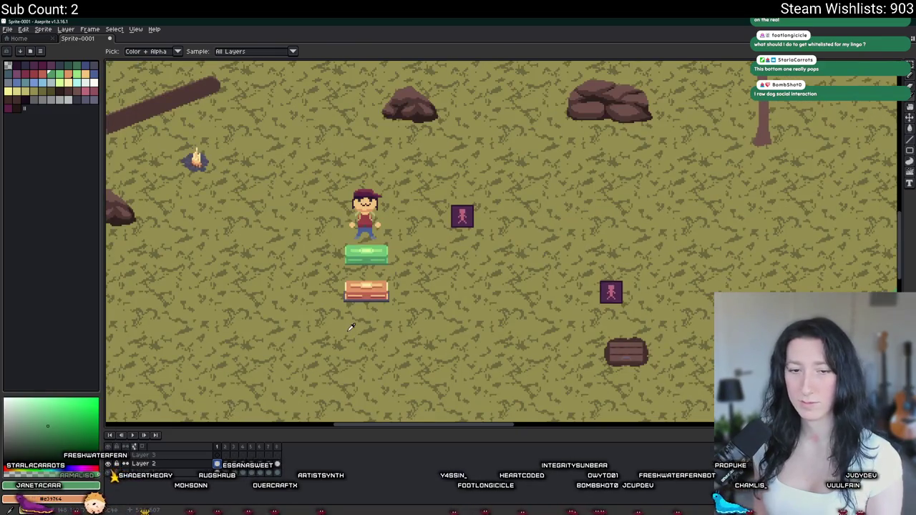
pyautogui.scroll(2, 351, 327)
pyautogui.scroll(1, 344, 301)
pyautogui.scroll(1, 338, 275)
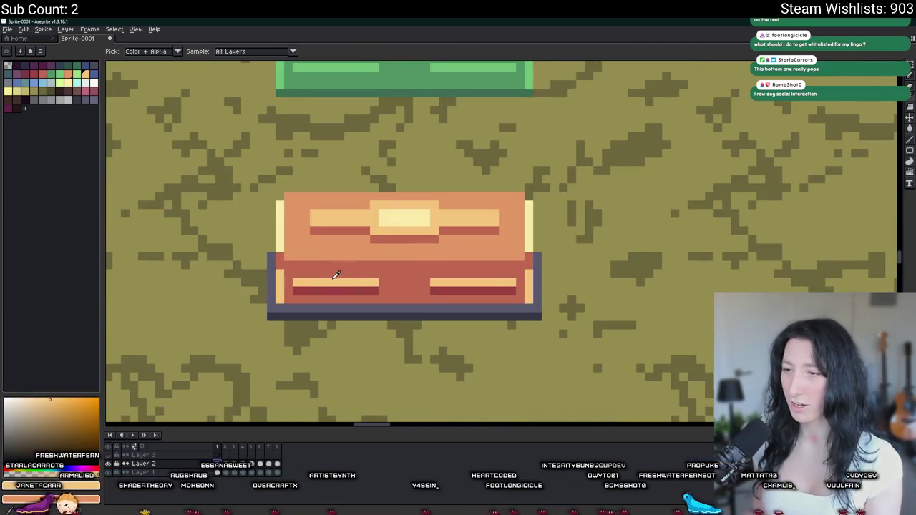
pyautogui.moveTo(297, 274); pyautogui.dragTo(375, 274)
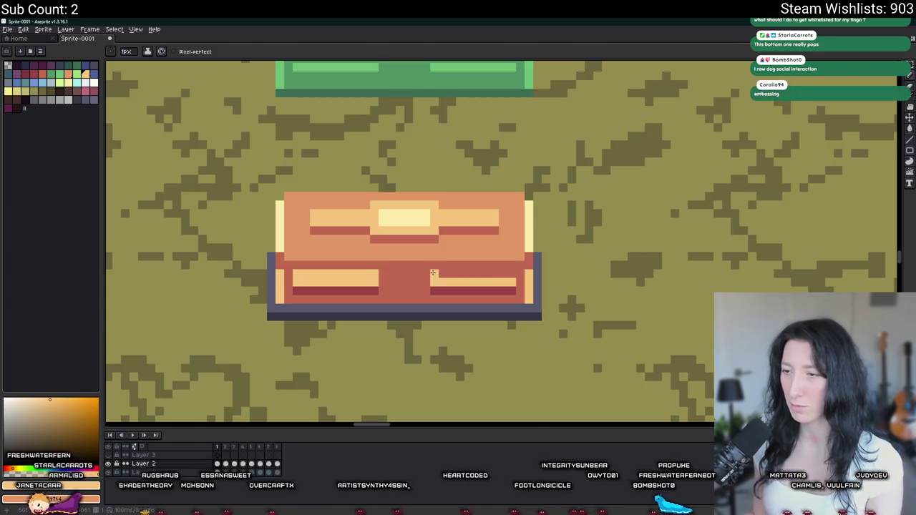
pyautogui.moveTo(433, 272); pyautogui.dragTo(516, 273)
pyautogui.scroll(-5, 516, 279)
pyautogui.scroll(2, 539, 283)
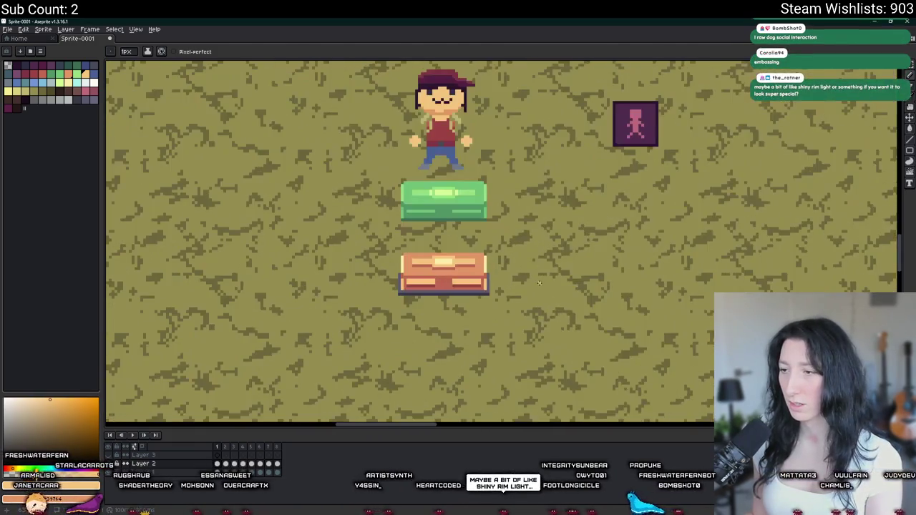
pyautogui.moveTo(463, 220); pyautogui.dragTo(441, 284)
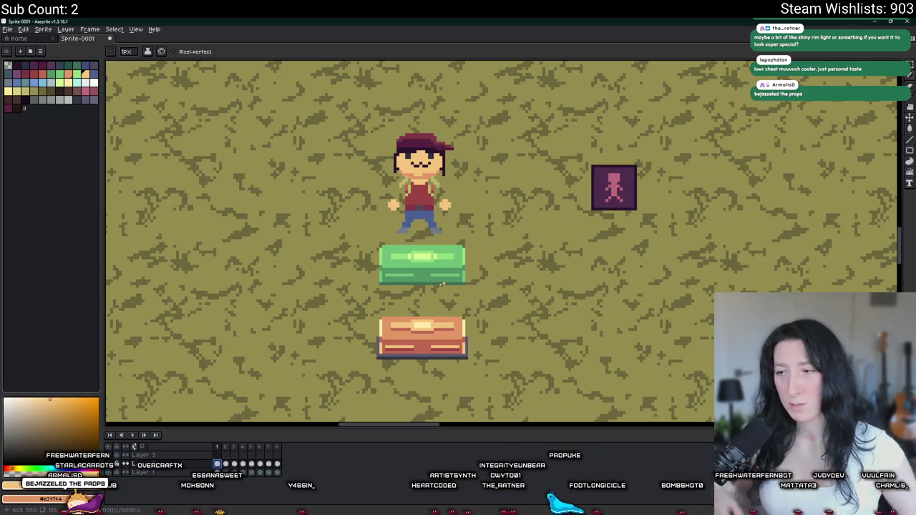
pyautogui.scroll(1, 368, 326)
pyautogui.scroll(1, 365, 326)
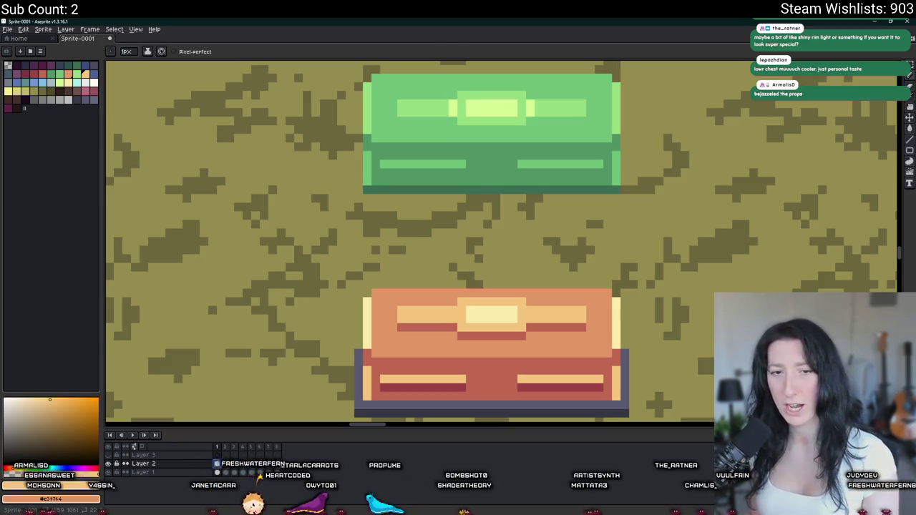
pyautogui.scroll(1, 426, 245)
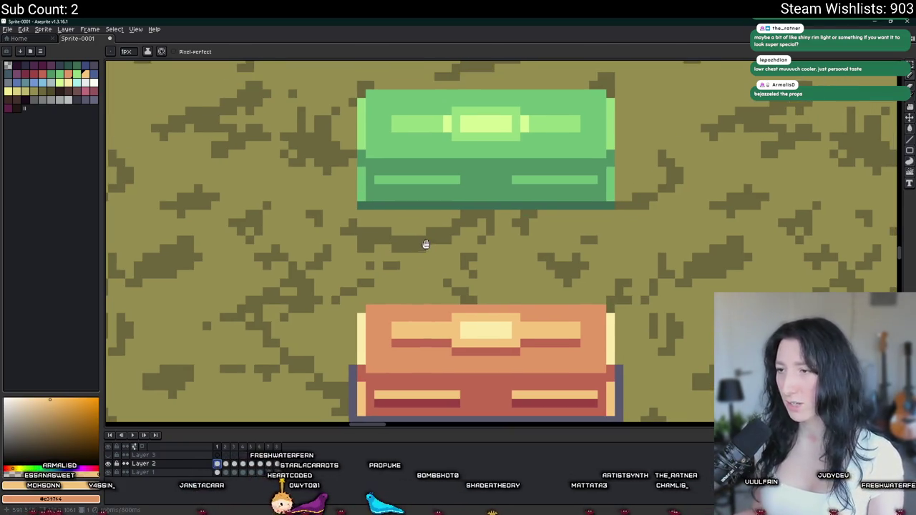
# Pick the crate's green and draw dark green lines under the left and right lid bars
pyautogui.scroll(1, 425, 219)
pyautogui.keyDown('alt'); pyautogui.click(401, 171); pyautogui.keyUp('alt')
pyautogui.scroll(1, 388, 206)
pyautogui.moveTo(317, 188); pyautogui.dragTo(516, 186)
pyautogui.hscroll(5, 494, 207)
pyautogui.scroll(1, 494, 208)
pyautogui.moveTo(468, 228); pyautogui.dragTo(690, 225)
pyautogui.scroll(-3, 690, 224)
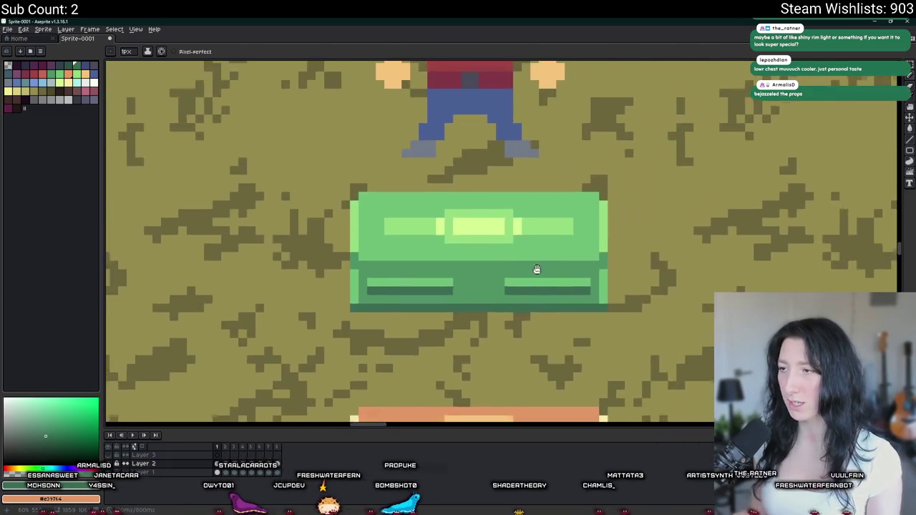
pyautogui.scroll(2, 546, 266)
# Extend the dark green shadow under both lid bars and add a bar under the centre highlight
pyautogui.keyDown('alt'); pyautogui.click(514, 211); pyautogui.keyUp('alt')
pyautogui.click(542, 207)
pyautogui.moveTo(526, 207); pyautogui.dragTo(608, 207)
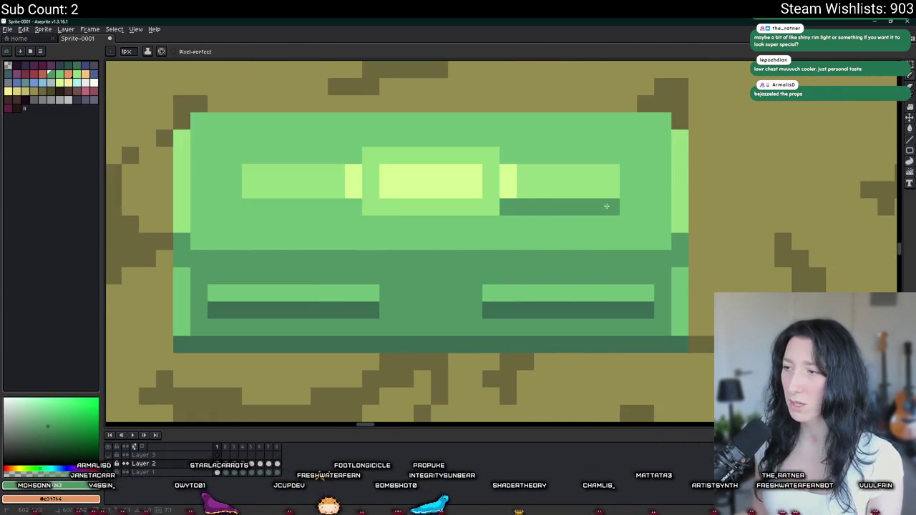
pyautogui.moveTo(492, 222); pyautogui.dragTo(389, 222)
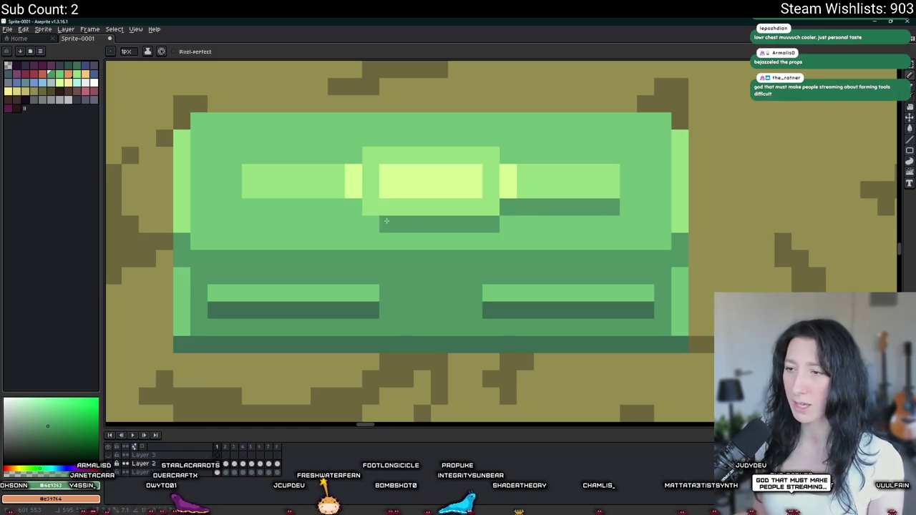
pyautogui.moveTo(337, 207); pyautogui.dragTo(240, 208)
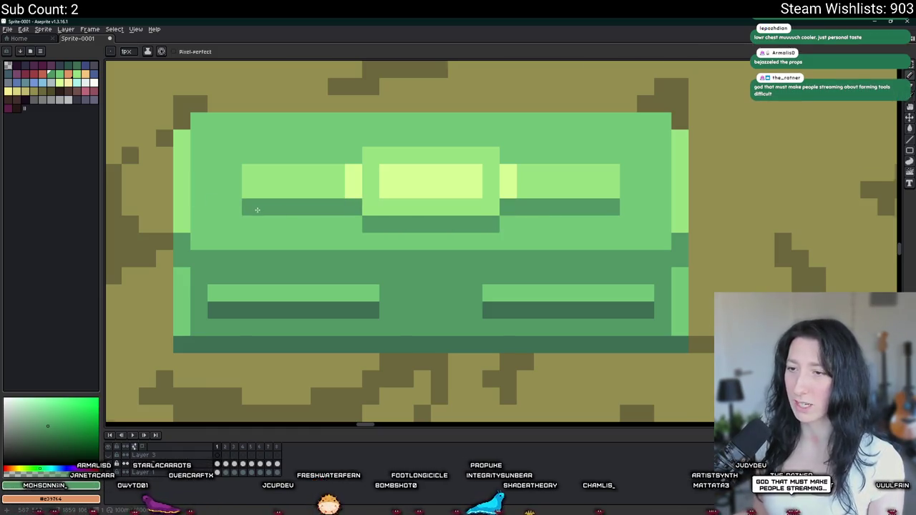
# Magic-wand select the five dark green bars on the lid, commit the edits, then pan around
pyautogui.scroll(-4, 257, 209)
pyautogui.scroll(-2, 259, 214)
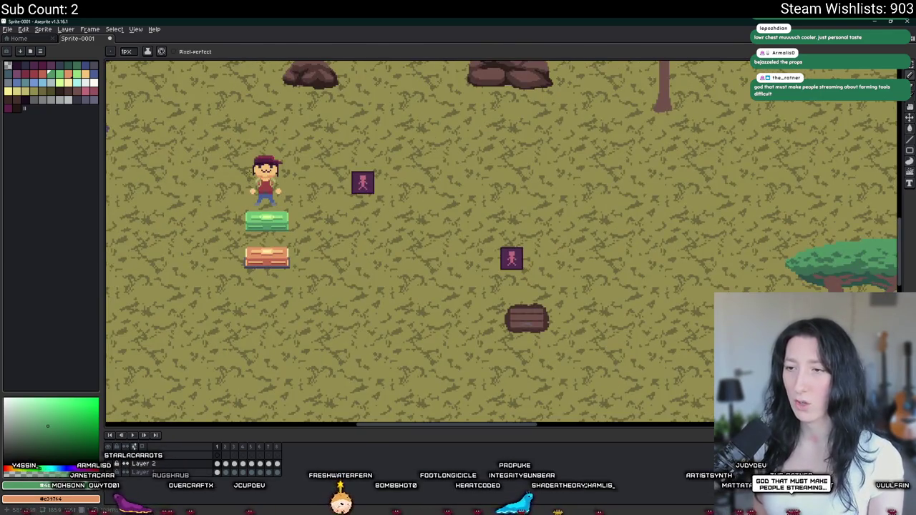
pyautogui.scroll(2, 256, 219)
pyautogui.scroll(2, 272, 219)
pyautogui.scroll(2, 301, 221)
pyautogui.press('w')
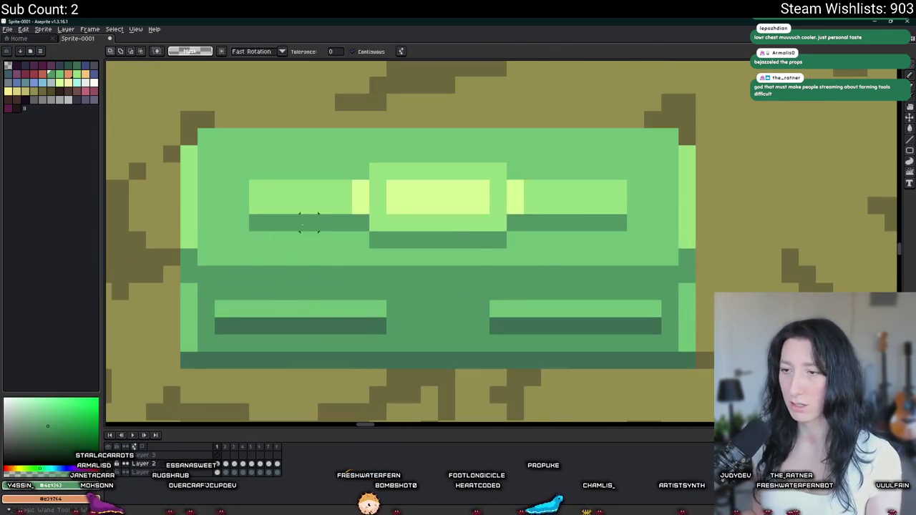
pyautogui.click(308, 222)
pyautogui.keyDown('shift'); pyautogui.click(429, 240); pyautogui.keyUp('shift')
pyautogui.keyDown('shift'); pyautogui.click(532, 224); pyautogui.keyUp('shift')
pyautogui.keyDown('shift'); pyautogui.click(508, 325); pyautogui.keyUp('shift')
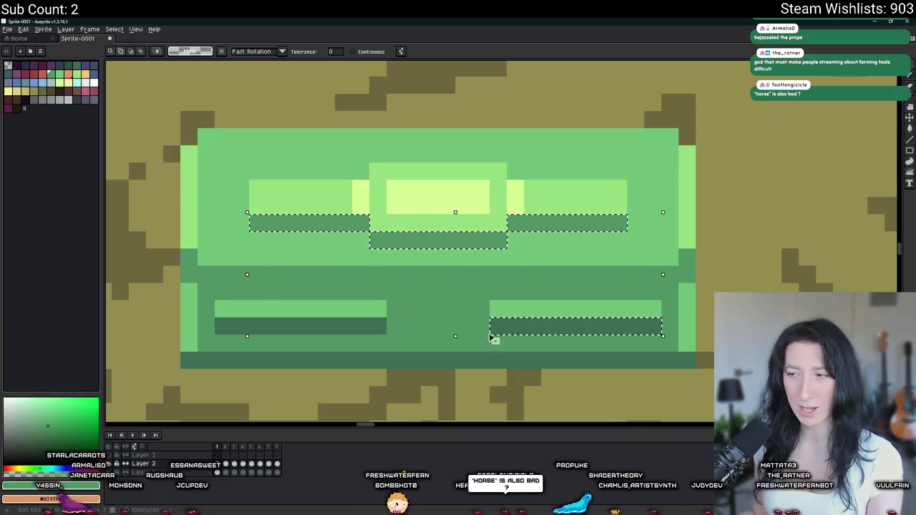
pyautogui.keyDown('shift'); pyautogui.click(301, 327); pyautogui.keyUp('shift')
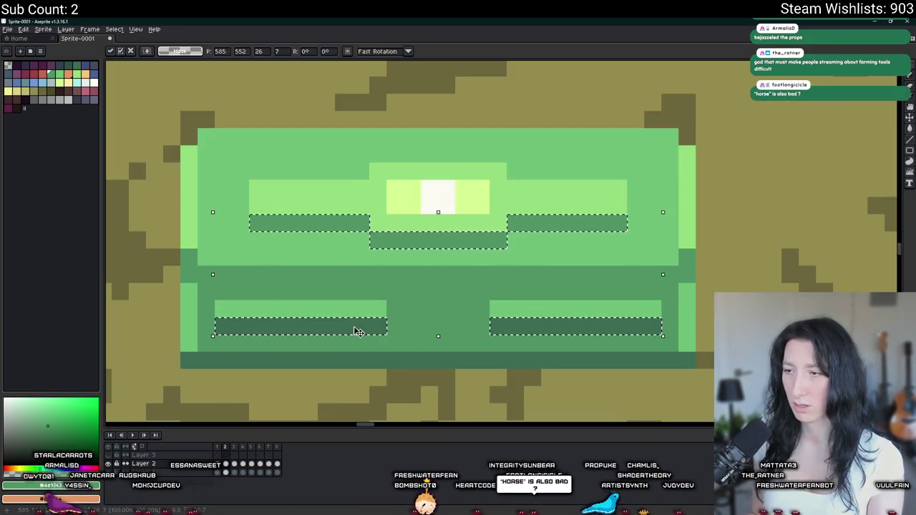
pyautogui.press('Return')
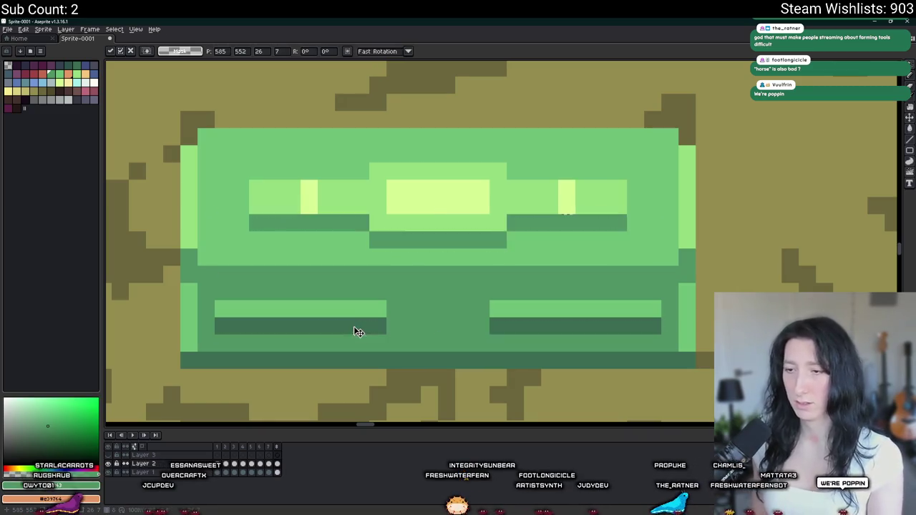
pyautogui.moveTo(355, 274); pyautogui.dragTo(353, 227)
pyautogui.scroll(-5, 353, 226)
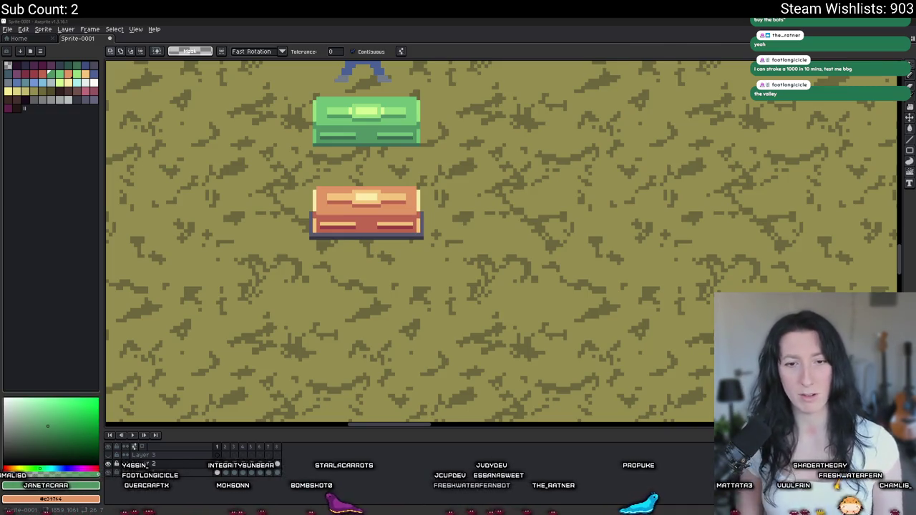
# Switch to Windows Calculator showing 100 ÷ 60 = 1.6666666666666667
pyautogui.hotkey('alt', 'Tab')
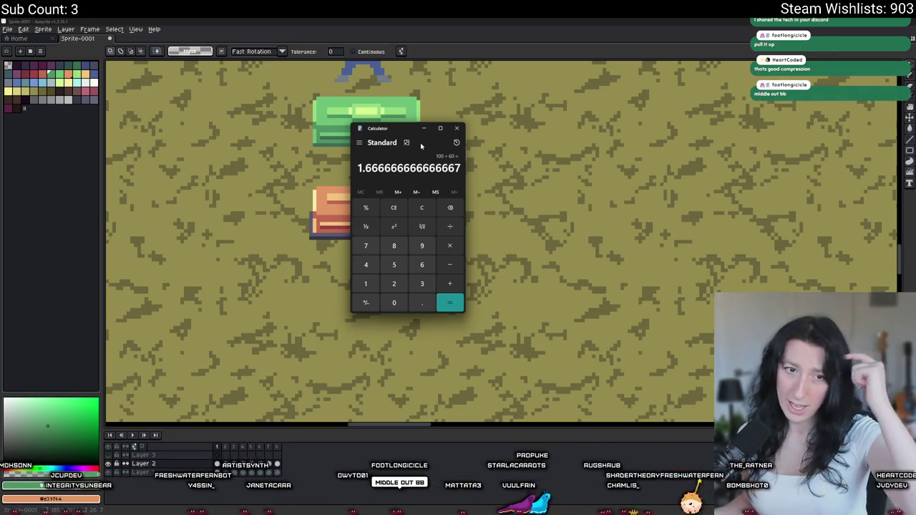
# Close Windows Calculator to return to the crate scene, and undo the last edit
pyautogui.click(457, 128)
pyautogui.hotkey('ctrl', 'z')
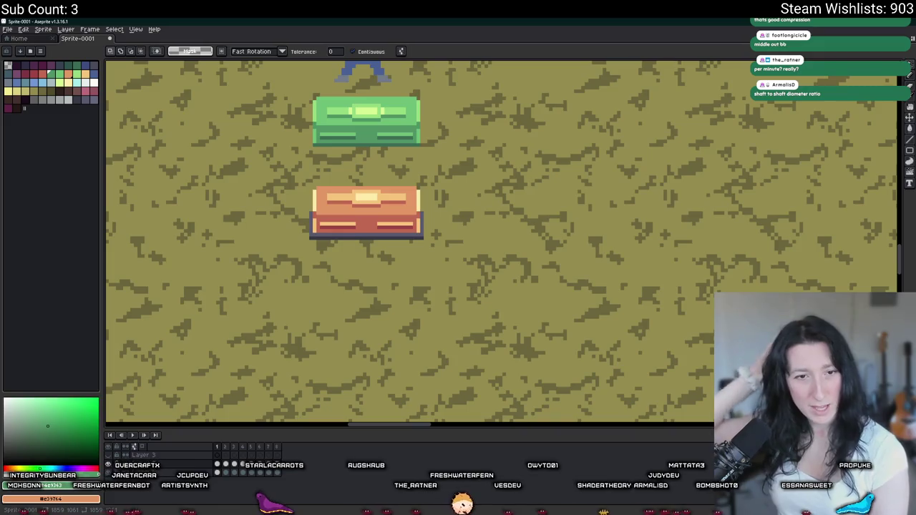
# Eyedrop the pale yellow from the orange lid and pencil a pixel beside its highlight
pyautogui.scroll(1, 372, 237)
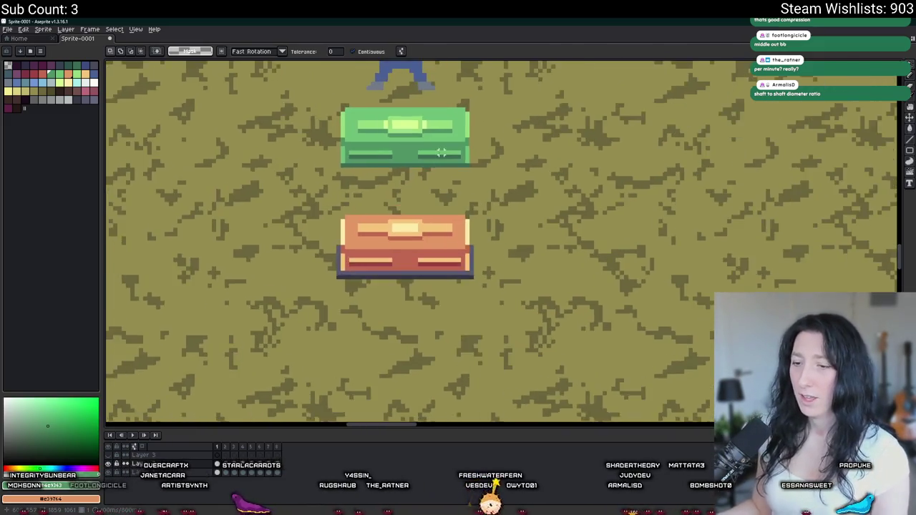
pyautogui.scroll(2, 371, 222)
pyautogui.moveTo(247, 209); pyautogui.dragTo(534, 327)
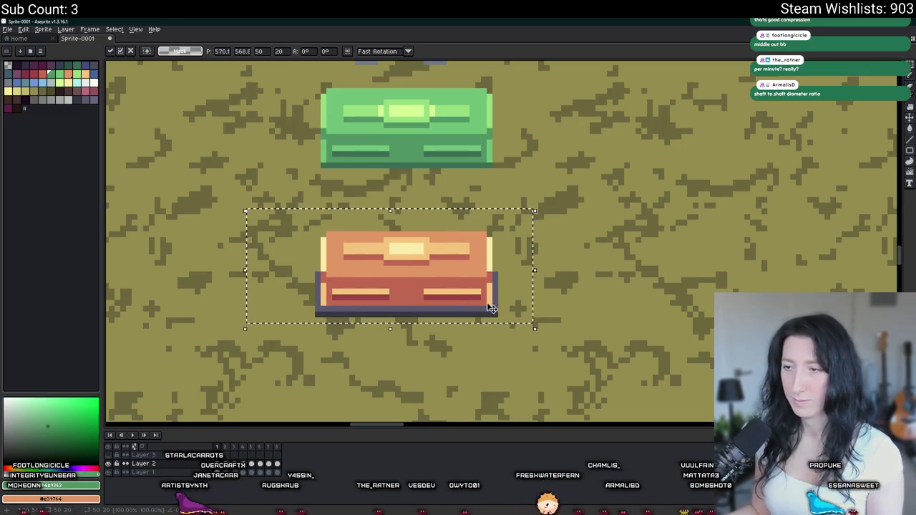
pyautogui.scroll(2, 408, 247)
pyautogui.hotkey('ctrl', 'd')
pyautogui.press('i')
pyautogui.click(371, 250)
pyautogui.scroll(-1, 366, 248)
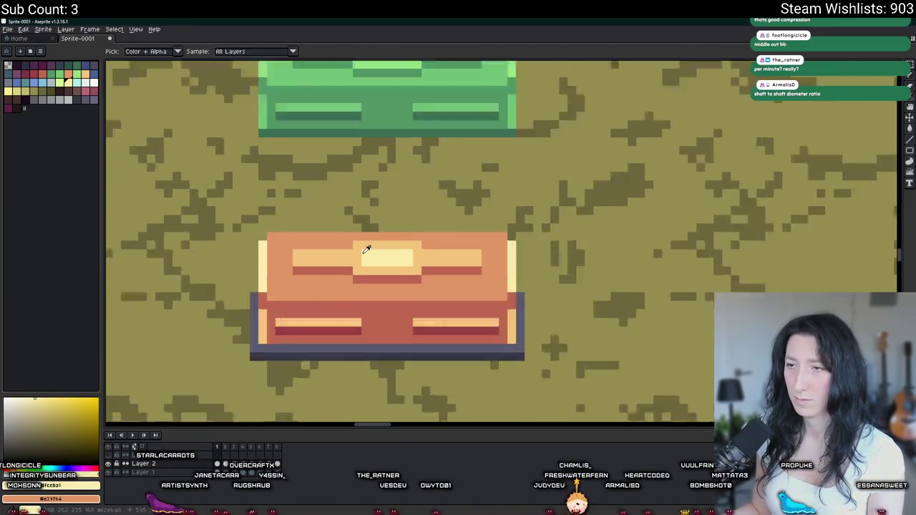
pyautogui.scroll(1, 365, 250)
pyautogui.press('b')
pyautogui.scroll(-1, 340, 252)
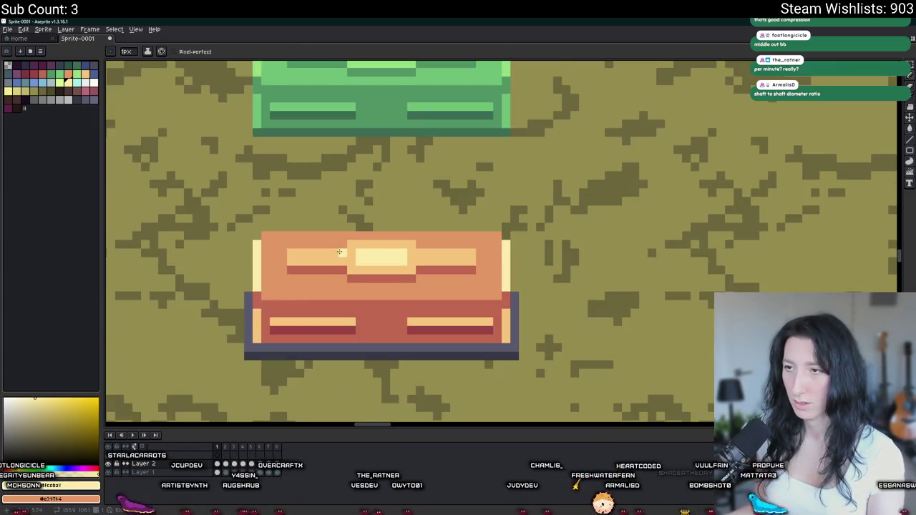
pyautogui.scroll(-3, 341, 252)
pyautogui.scroll(4, 343, 252)
pyautogui.click(446, 257)
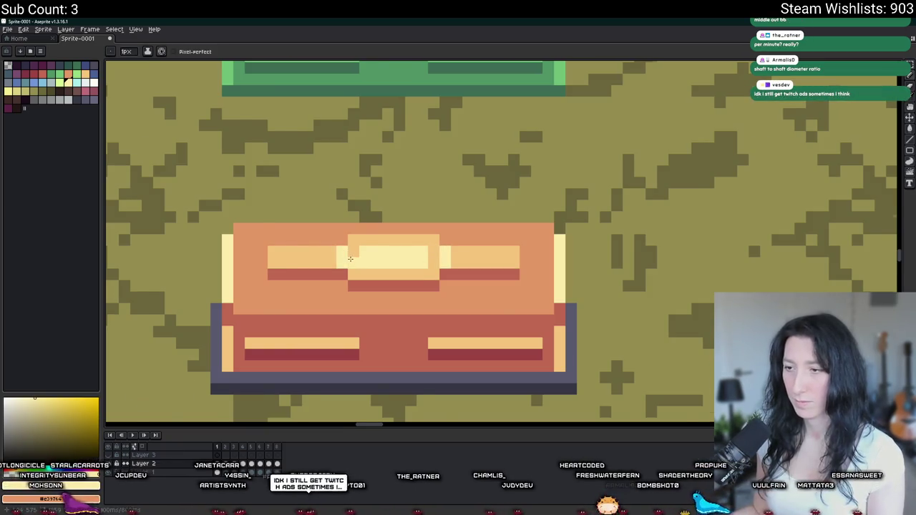
pyautogui.scroll(-2, 350, 258)
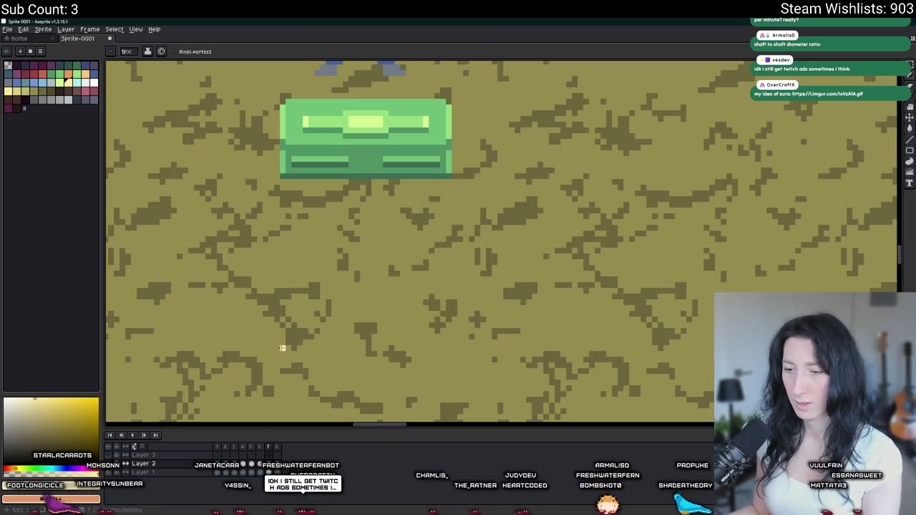
# Marquee-select the whole orange crate, deselect it, then reselect it
pyautogui.press('v')
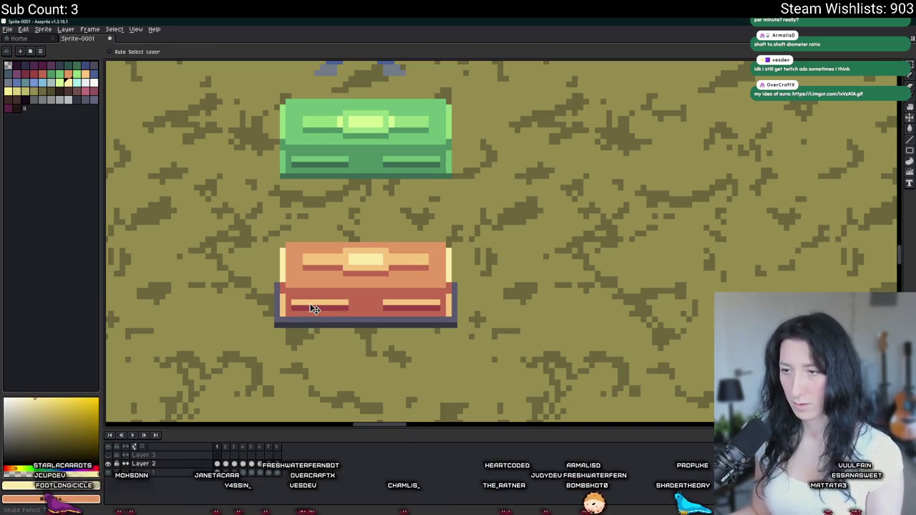
pyautogui.press('m')
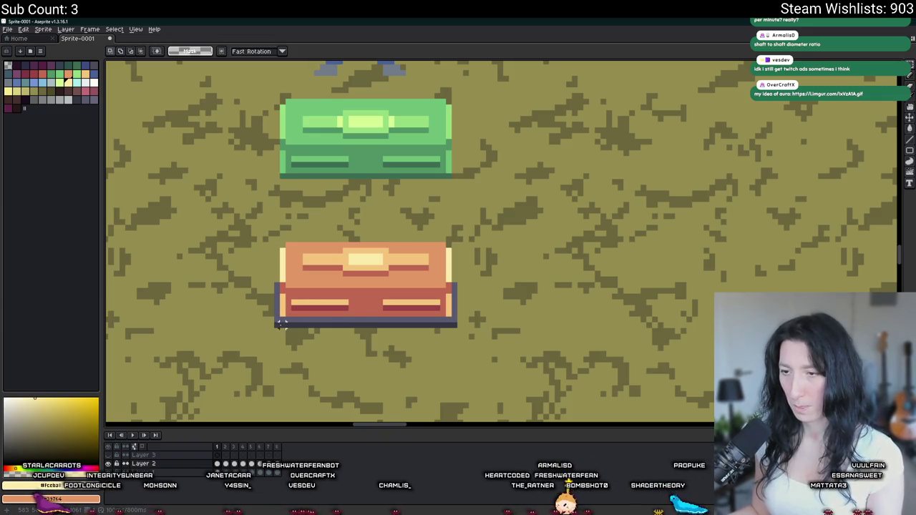
pyautogui.moveTo(279, 324); pyautogui.dragTo(457, 241)
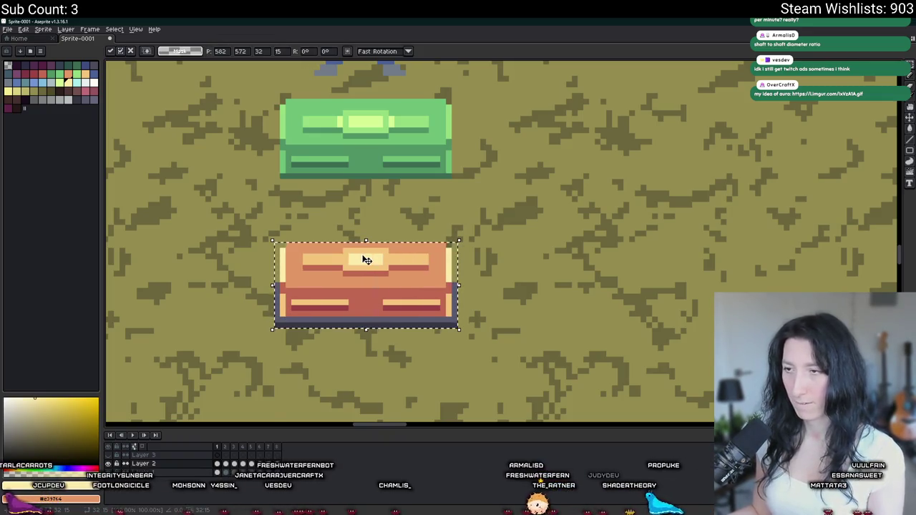
pyautogui.hotkey('ctrl', 'd')
pyautogui.scroll(1, 361, 259)
pyautogui.press('v')
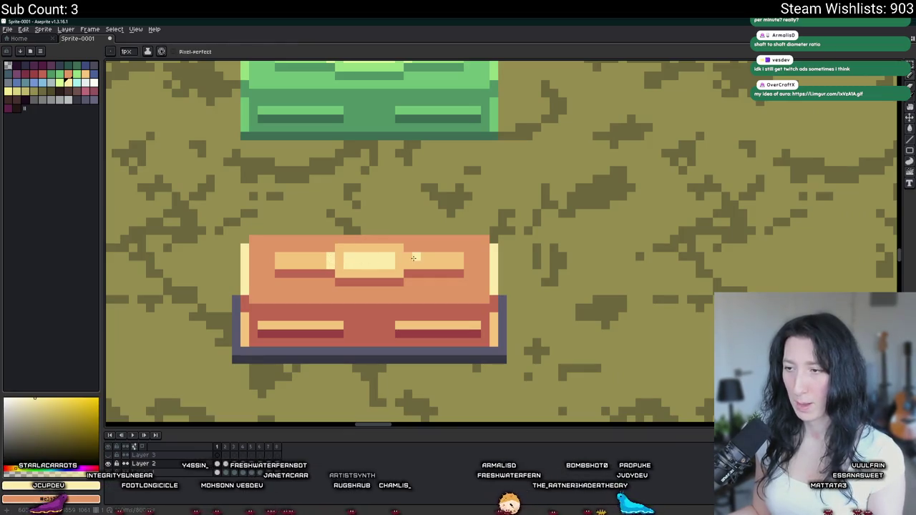
pyautogui.scroll(-1, 404, 266)
pyautogui.hotkey('ctrl', 'shift', 'd')
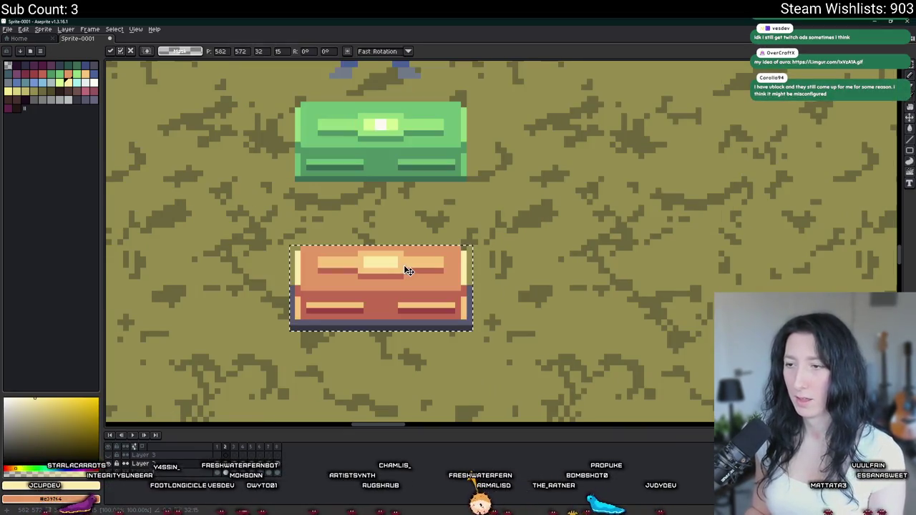
# Try a white pixel from the green crate's highlight on the orange lid, then undo it
pyautogui.press('i')
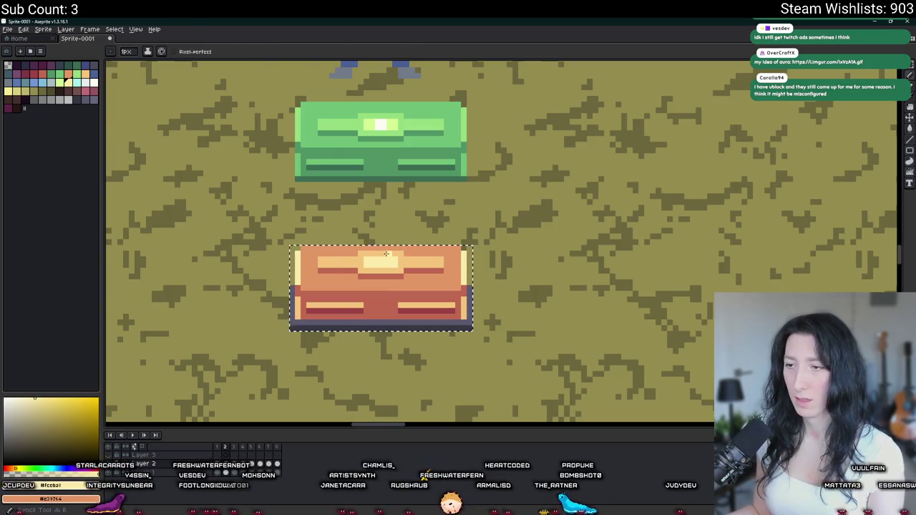
pyautogui.click(386, 121)
pyautogui.scroll(1, 387, 243)
pyautogui.press('b')
pyautogui.click(378, 285)
pyautogui.scroll(-1, 380, 287)
pyautogui.hotkey('ctrl', 'z')
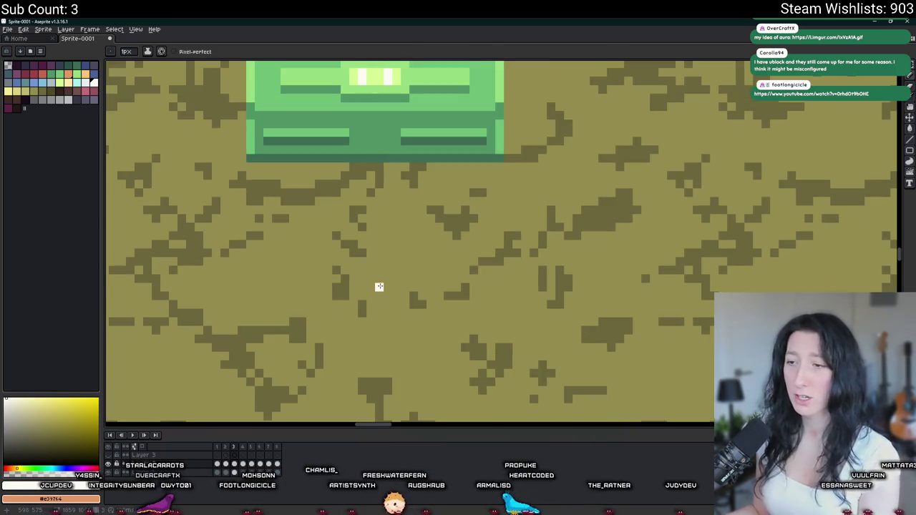
pyautogui.hotkey('ctrl', 'y')
pyautogui.press('b')
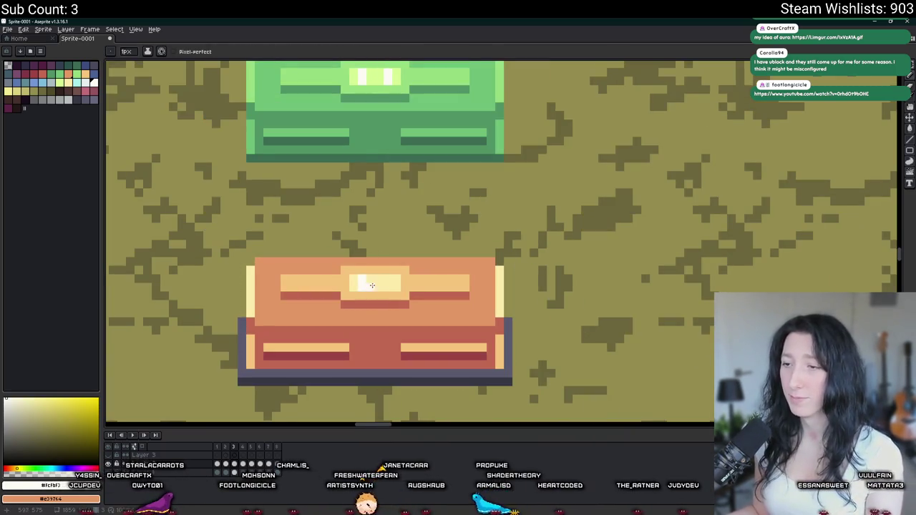
pyautogui.hotkey('ctrl', 'z')
pyautogui.hotkey('ctrl', 'y')
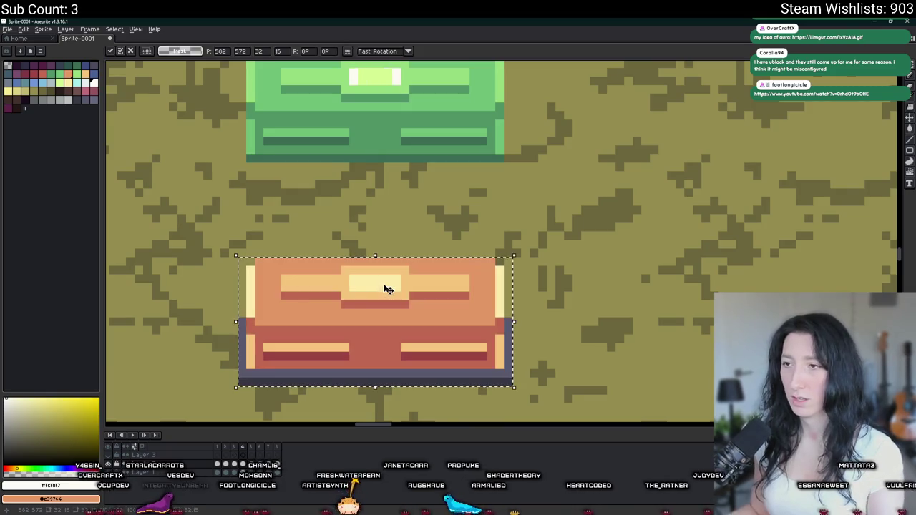
pyautogui.press('b')
pyautogui.press('v')
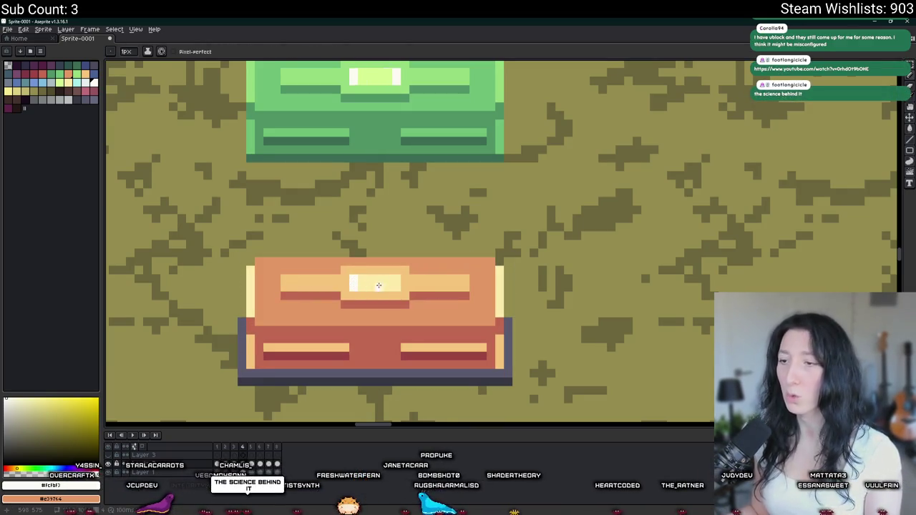
pyautogui.hotkey('ctrl', 'z')
pyautogui.hotkey('ctrl', 'y')
# Paint a pale-yellow pixel on the orange lid highlight, then undo the attempts
pyautogui.scroll(1, 362, 278)
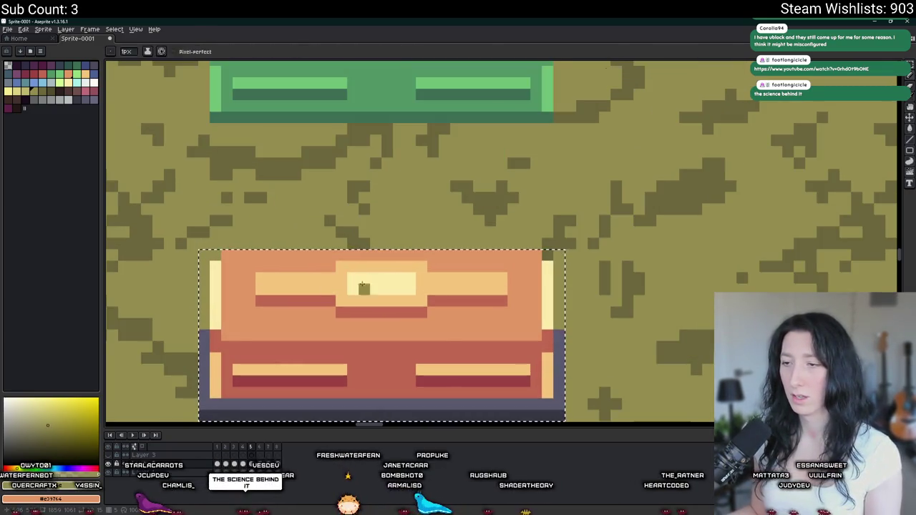
pyautogui.keyDown('alt'); pyautogui.click(364, 286); pyautogui.keyUp('alt')
pyautogui.click(329, 284)
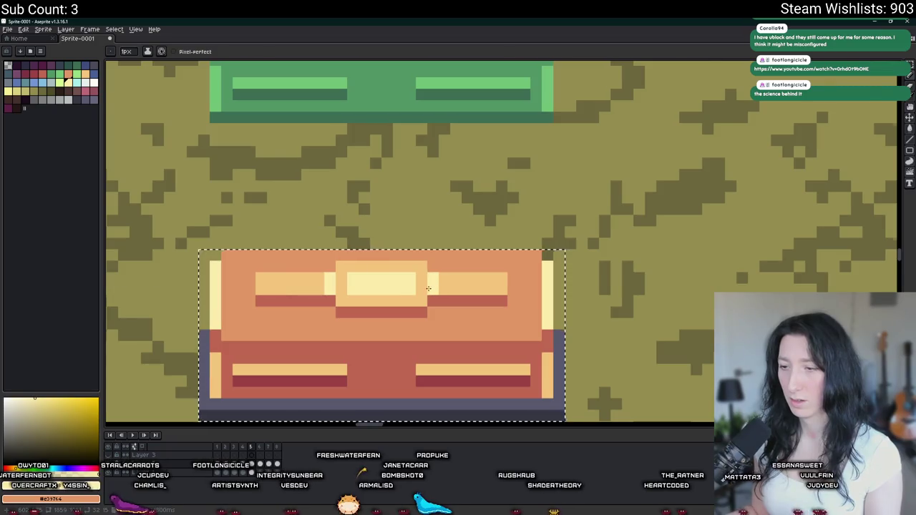
pyautogui.scroll(-1, 426, 274)
pyautogui.hotkey('ctrl', 'z')
pyautogui.hotkey('ctrl', 'y')
pyautogui.scroll(1, 391, 286)
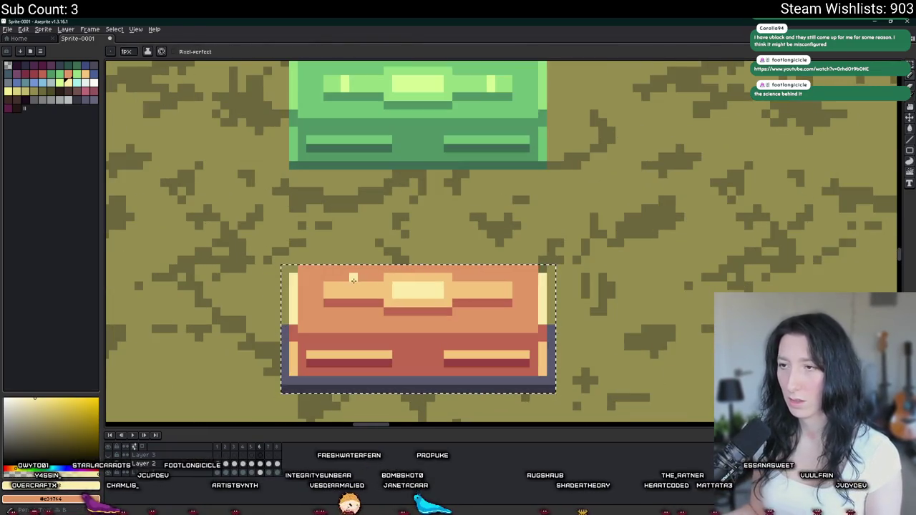
pyautogui.press('Return')
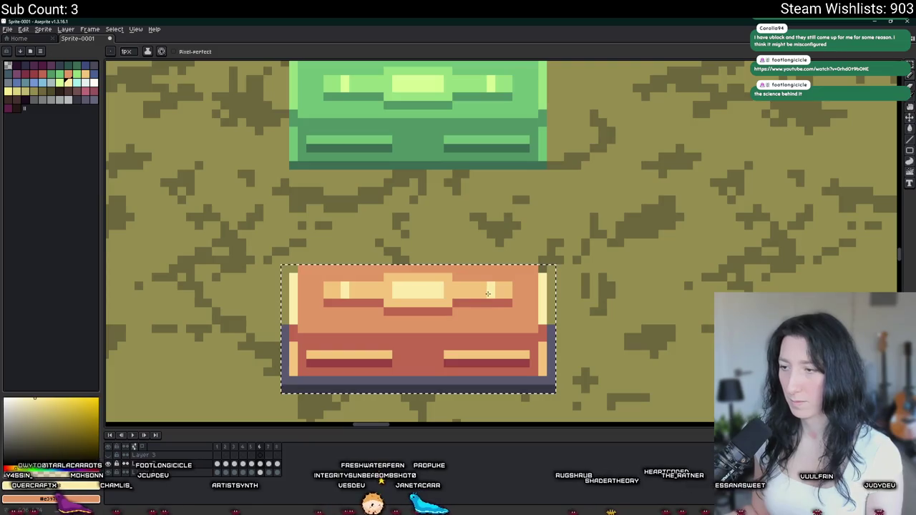
pyautogui.hotkey('ctrl', 'z')
pyautogui.hotkey('ctrl', 'y')
pyautogui.press('Return')
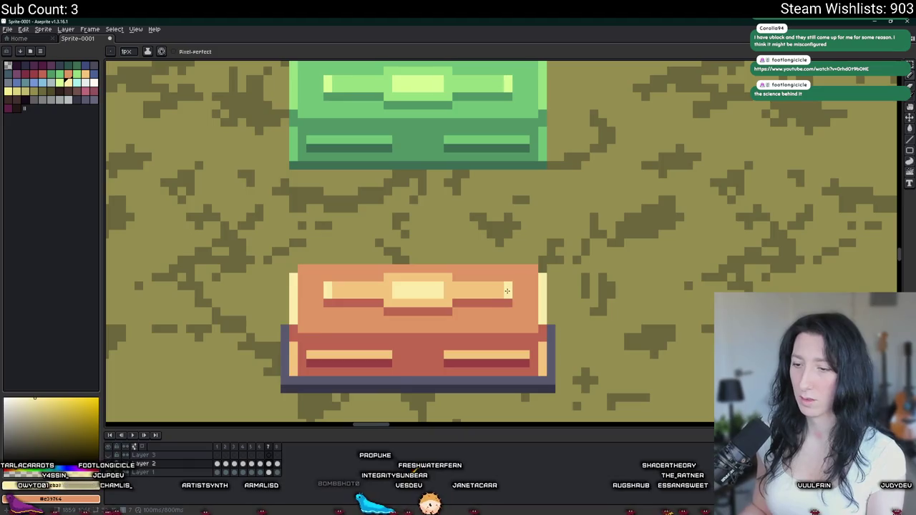
pyautogui.hotkey('ctrl', 'z')
pyautogui.hotkey('ctrl', 'y')
pyautogui.press('Return')
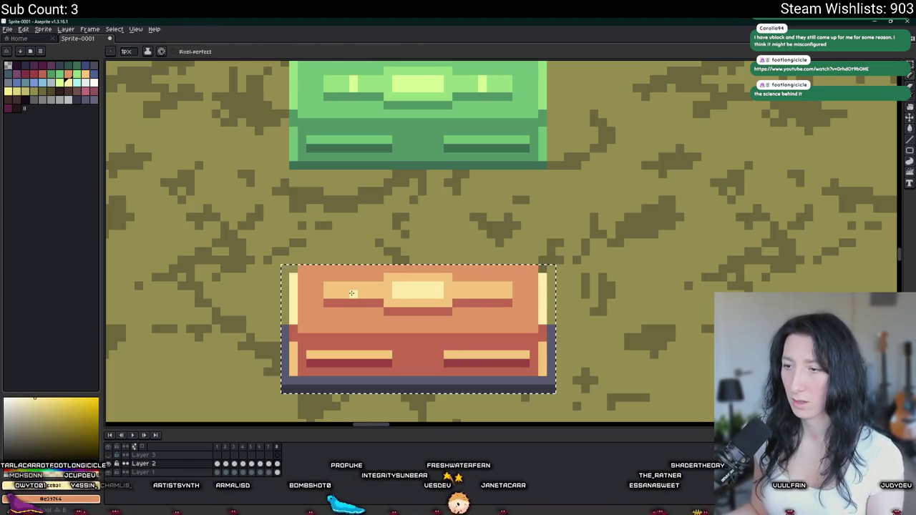
# Add light accent pixels on the left and right of the orange lid highlight
pyautogui.click(353, 288)
pyautogui.click(482, 288)
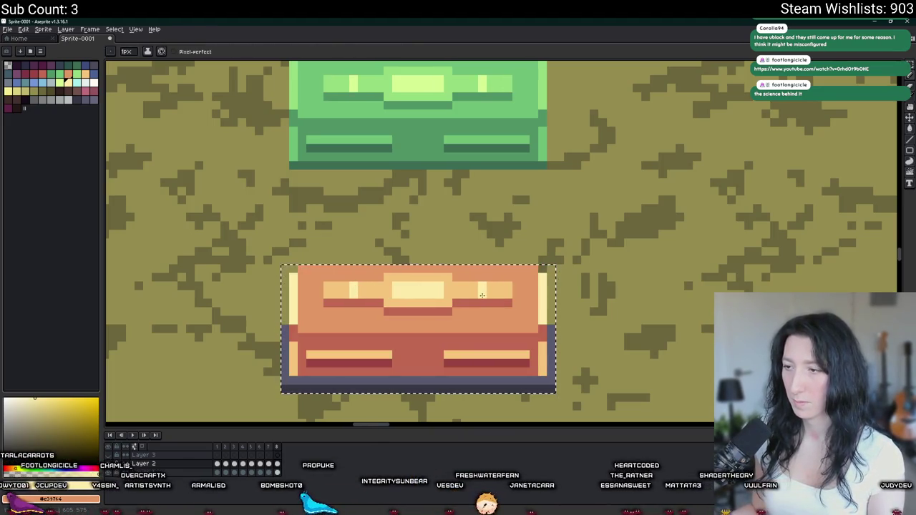
pyautogui.scroll(-2, 484, 292)
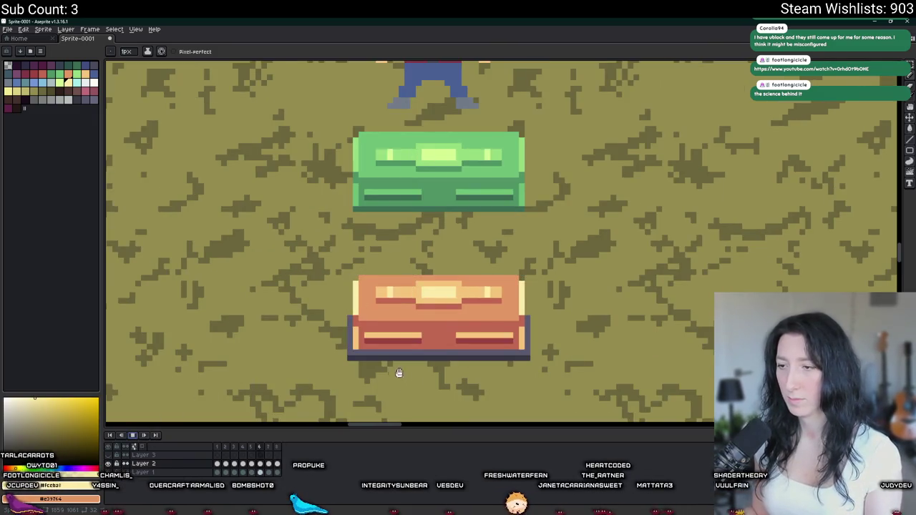
pyautogui.scroll(-1, 380, 317)
pyautogui.scroll(-1, 379, 317)
pyautogui.scroll(-1, 379, 316)
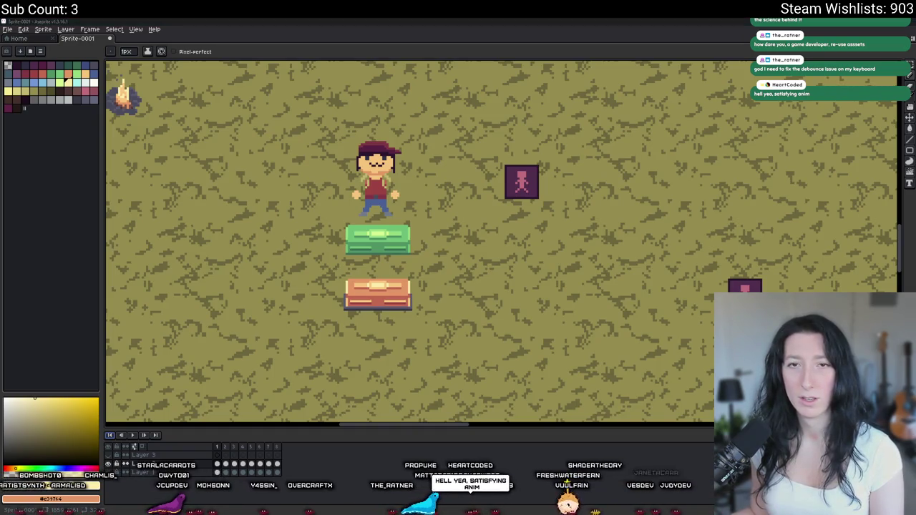
pyautogui.hotkey('ctrl', '+')
pyautogui.hotkey('ctrl', '+')
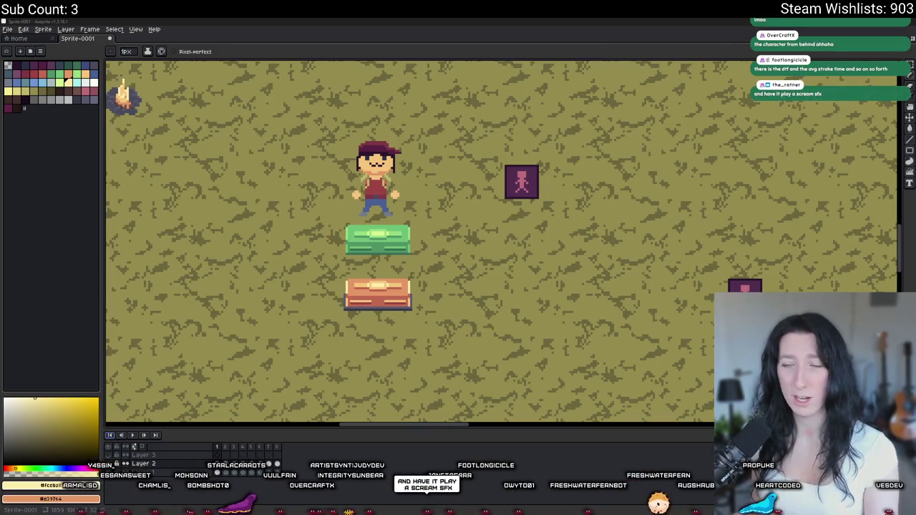
pyautogui.scroll(2, 349, 251)
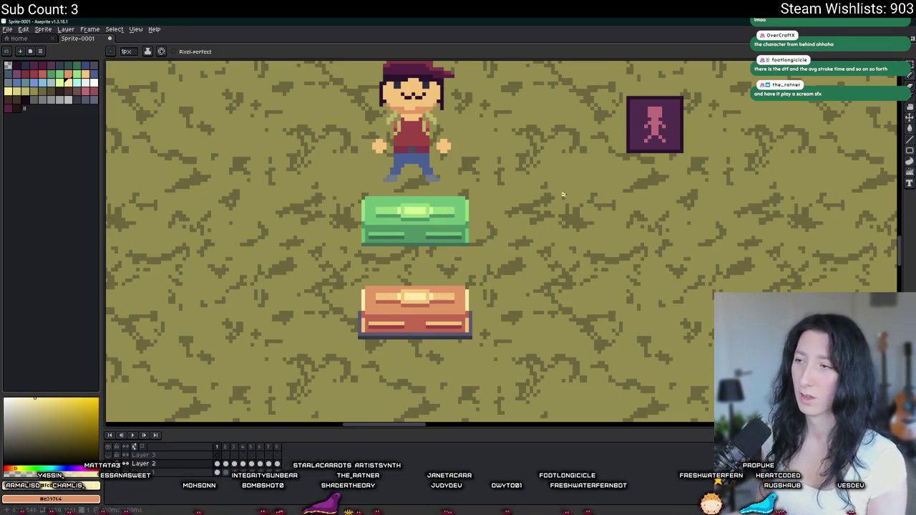
# Select the orange chest, hide the grass layer, and crop the sprite to the chest
pyautogui.press('m')
pyautogui.scroll(-3, 563, 194)
pyautogui.scroll(3, 363, 247)
pyautogui.scroll(2, 363, 247)
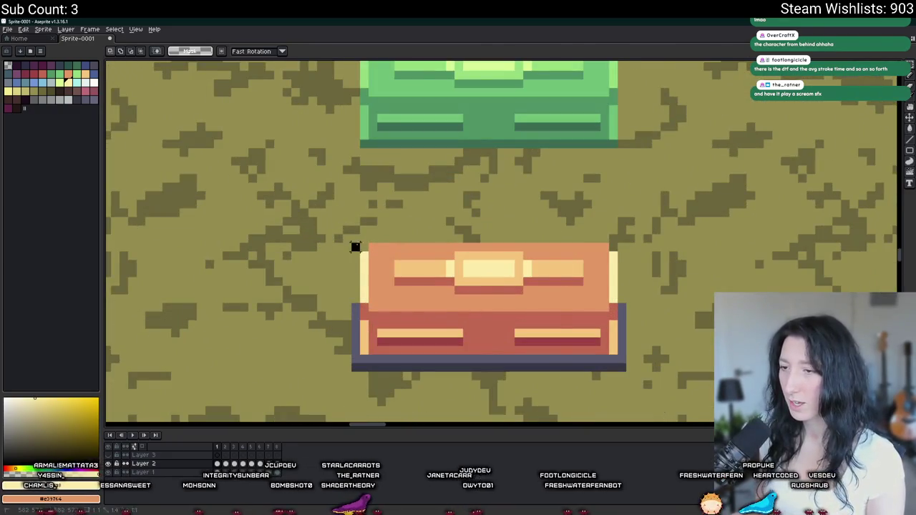
pyautogui.moveTo(351, 242); pyautogui.dragTo(628, 372)
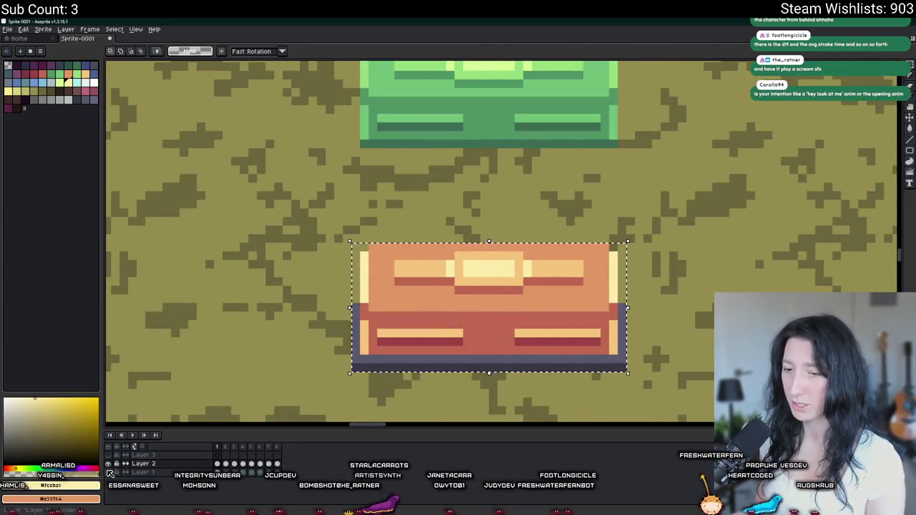
pyautogui.click(109, 474)
pyautogui.click(43, 29)
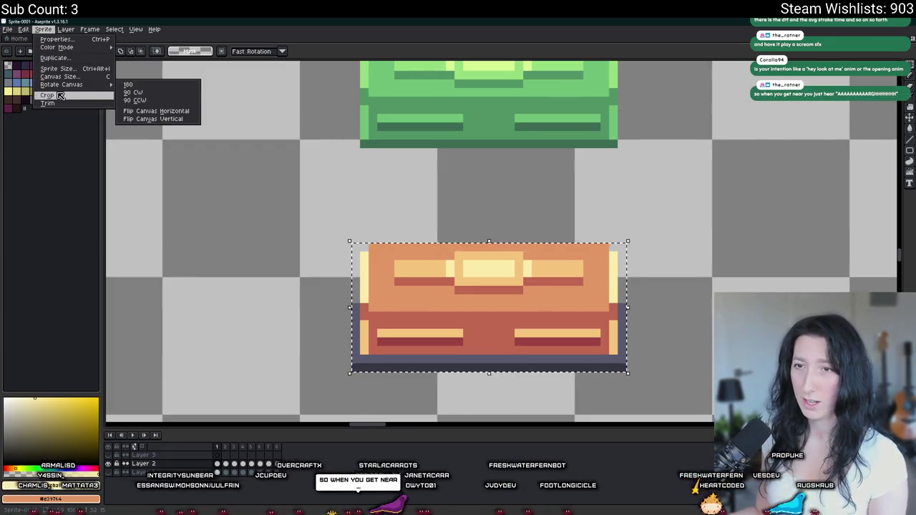
pyautogui.click(60, 95)
# Export the cropped chest as ChestLoot0.gif, then undo the crop to restore the map
pyautogui.hotkey('ctrl', 'alt', 'shift', 's')
pyautogui.click(290, 174)
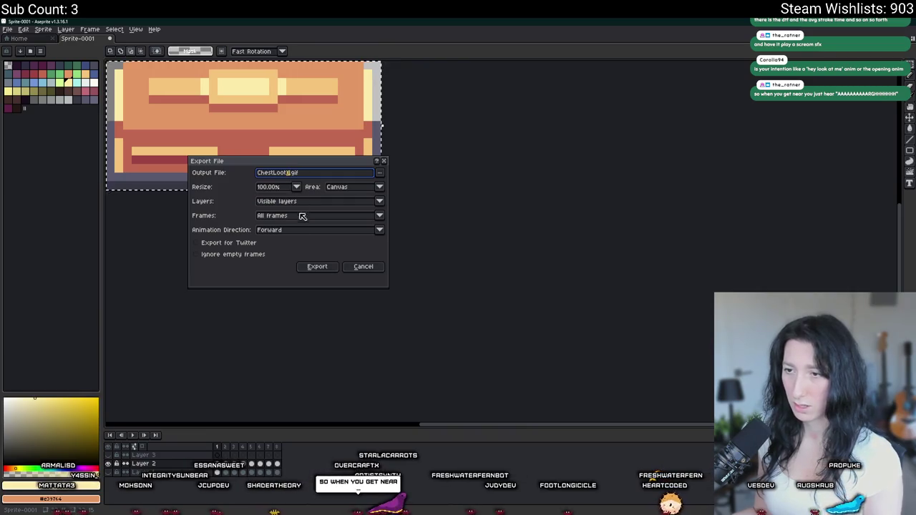
pyautogui.click(315, 266)
pyautogui.scroll(5, 322, 243)
pyautogui.hotkey('ctrl', 'z')
pyautogui.hotkey('ctrl', 'z')
pyautogui.hotkey('ctrl', 'z')
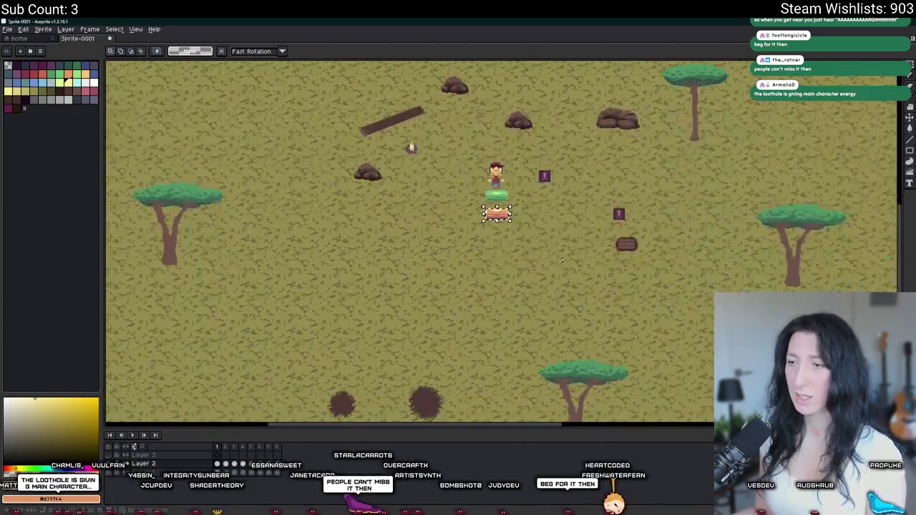
# Duplicate the orange crate directly beneath itself, nudging the copy up into place
pyautogui.scroll(2, 370, 133)
pyautogui.scroll(2, 370, 133)
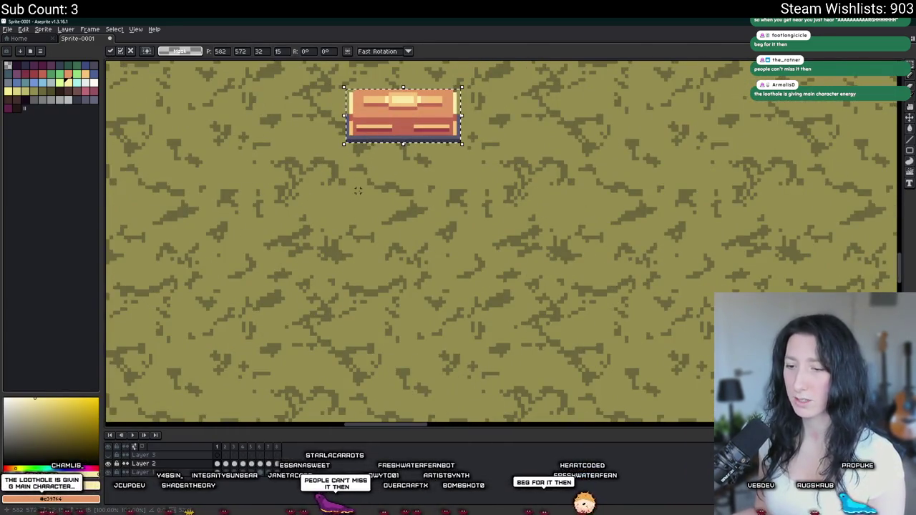
pyautogui.moveTo(361, 186); pyautogui.dragTo(374, 320)
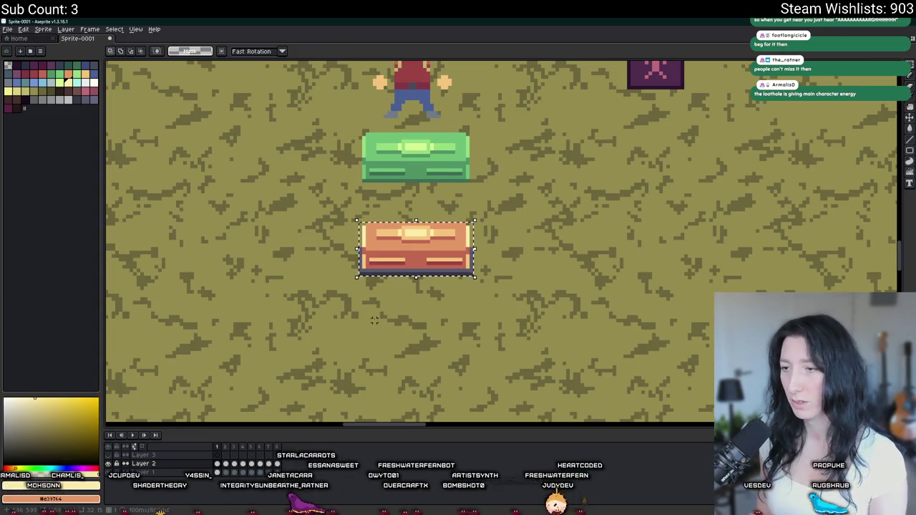
pyautogui.moveTo(360, 275); pyautogui.dragTo(474, 221)
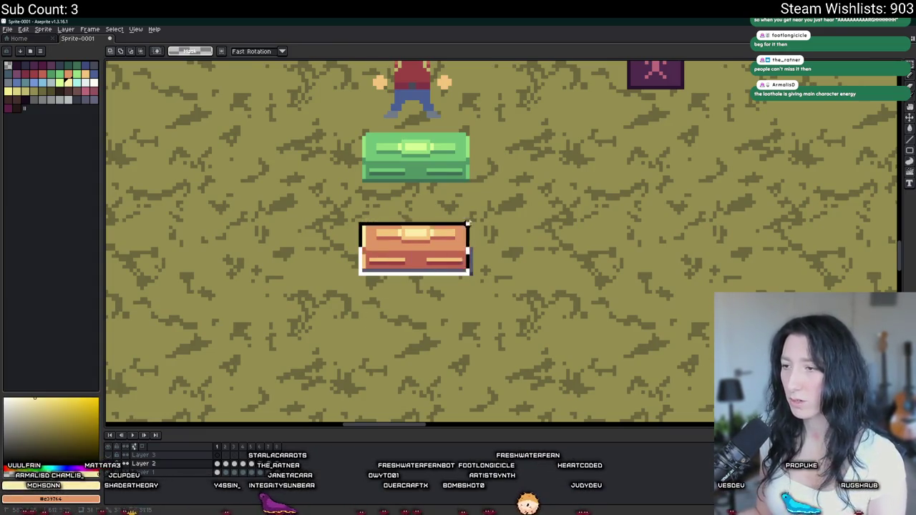
pyautogui.moveTo(415, 247); pyautogui.dragTo(415, 351)
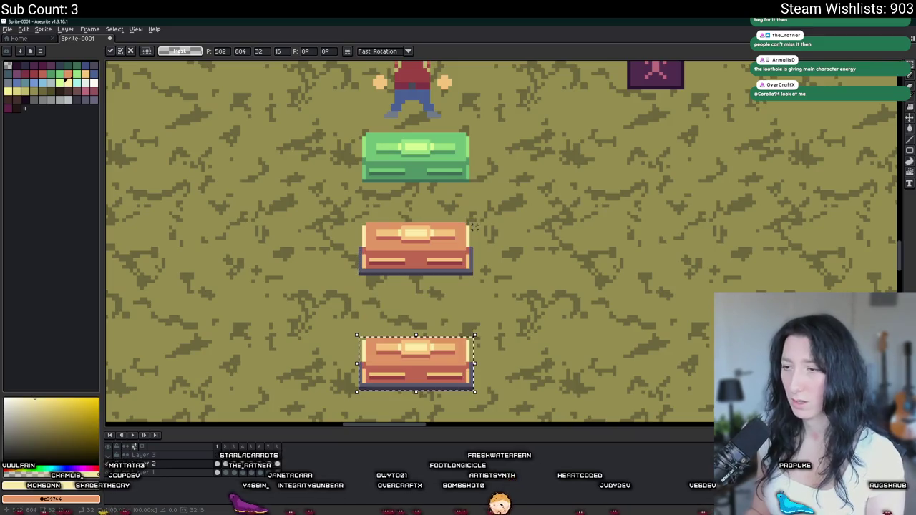
pyautogui.press('Up')
pyautogui.press('Up')
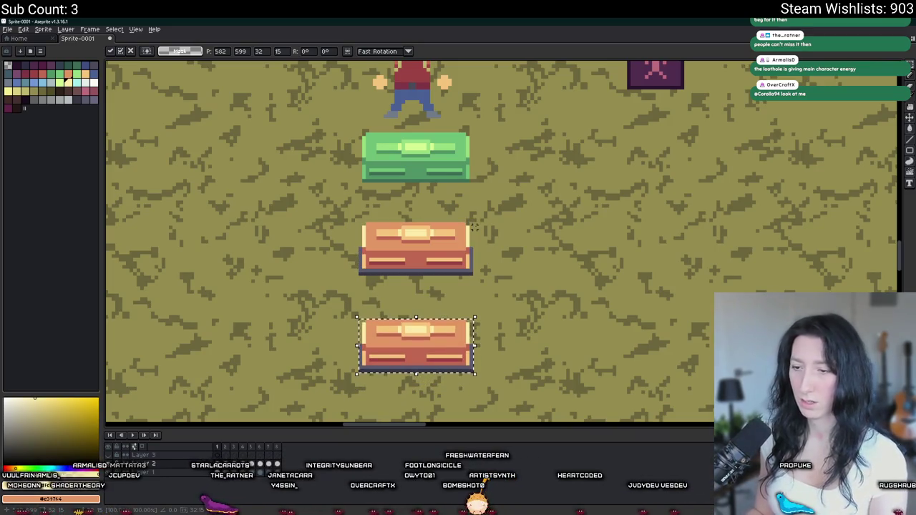
pyautogui.press('Return')
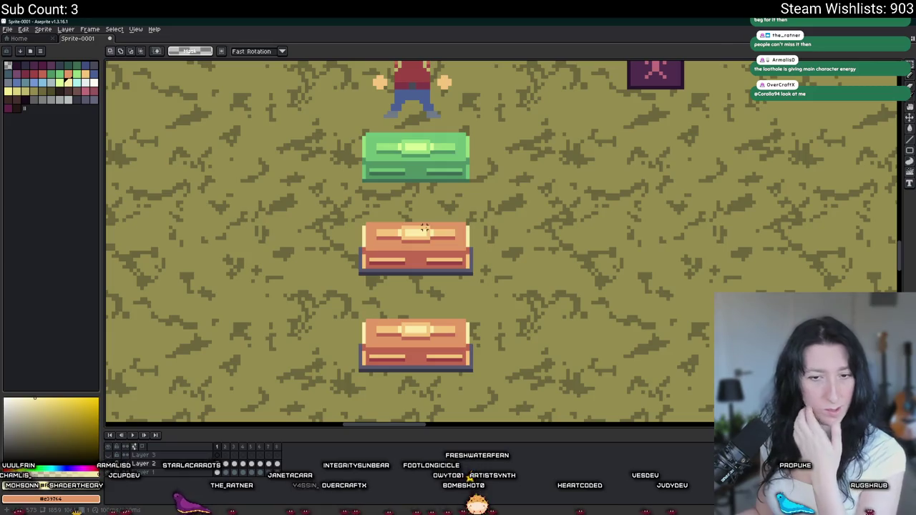
# Zoom and pan to inspect the column of three chests
pyautogui.scroll(-2, 424, 227)
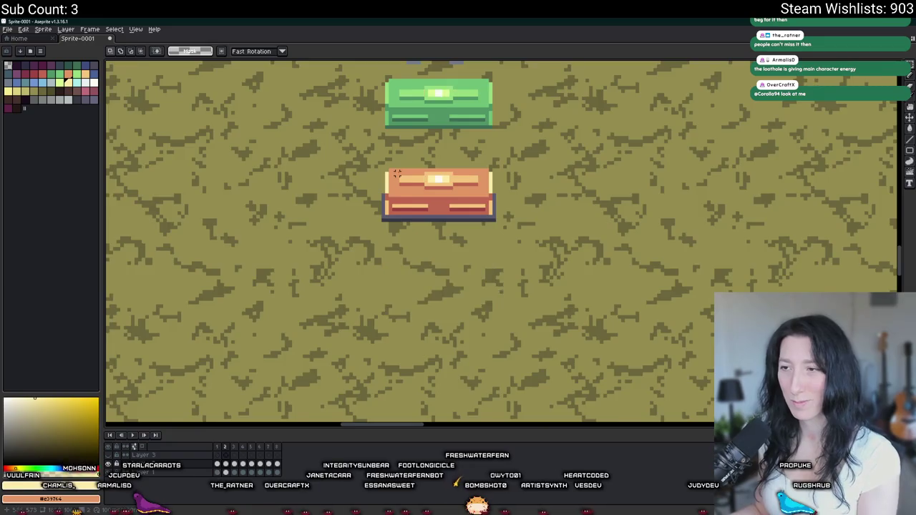
pyautogui.scroll(1, 416, 182)
pyautogui.scroll(1, 387, 172)
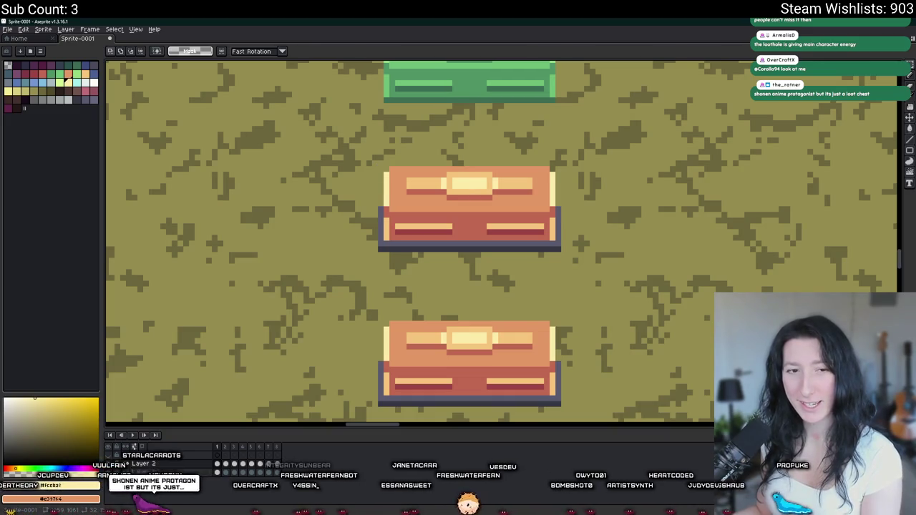
pyautogui.scroll(-4, 352, 232)
pyautogui.scroll(3, 436, 261)
pyautogui.scroll(2, 444, 262)
pyautogui.scroll(-6, 451, 258)
pyautogui.hscroll(-2, 475, 254)
pyautogui.scroll(3, 473, 252)
pyautogui.scroll(1, 437, 244)
pyautogui.scroll(1, 412, 236)
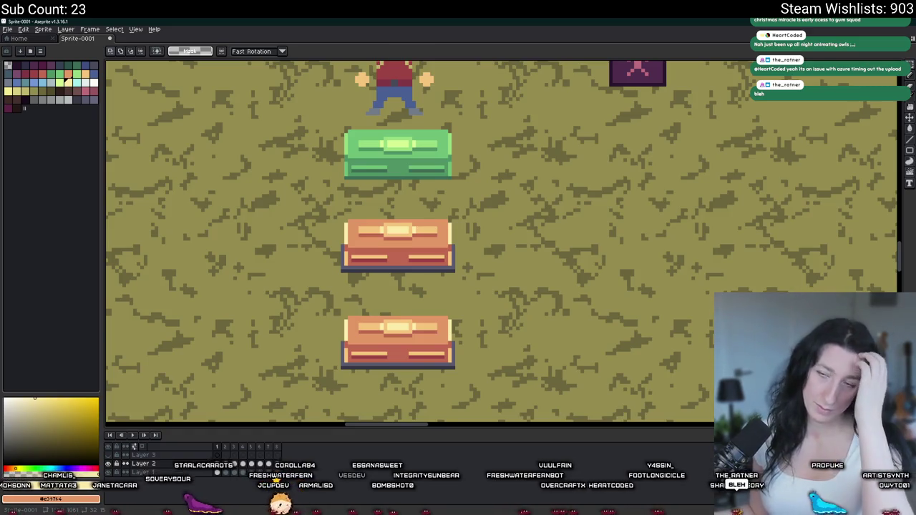
pyautogui.scroll(1, 372, 336)
pyautogui.scroll(2, 372, 337)
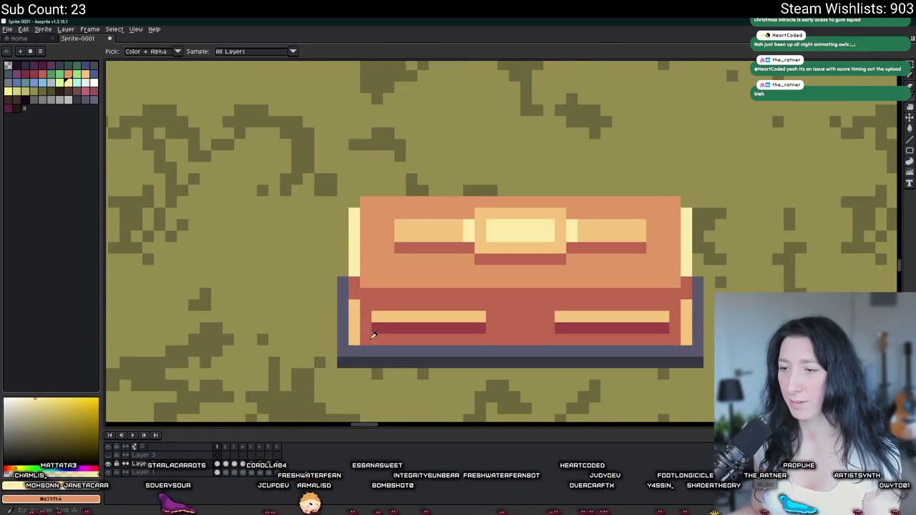
pyautogui.scroll(2, 418, 295)
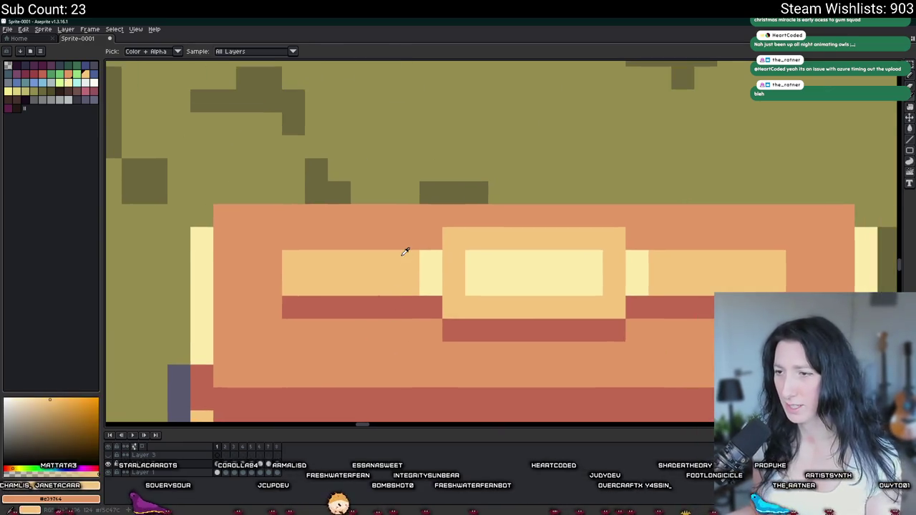
pyautogui.scroll(-3, 642, 274)
pyautogui.scroll(2, 528, 253)
pyautogui.press('m')
pyautogui.moveTo(322, 169); pyautogui.dragTo(625, 316)
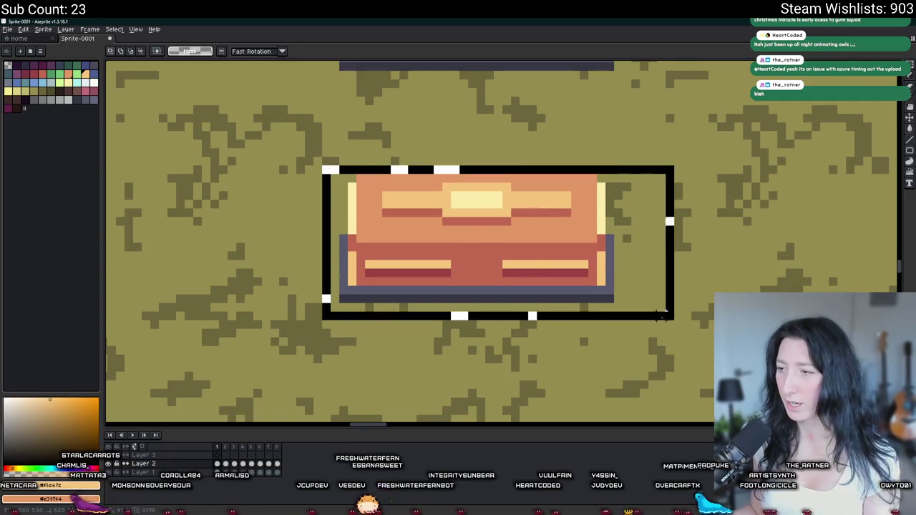
pyautogui.press('i')
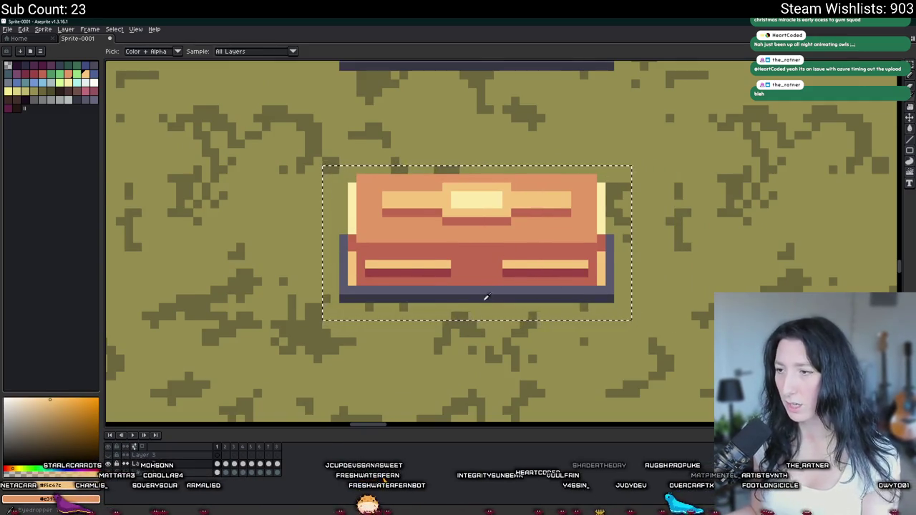
pyautogui.scroll(1, 472, 294)
pyautogui.scroll(2, 384, 301)
pyautogui.scroll(1, 383, 301)
pyautogui.press('b')
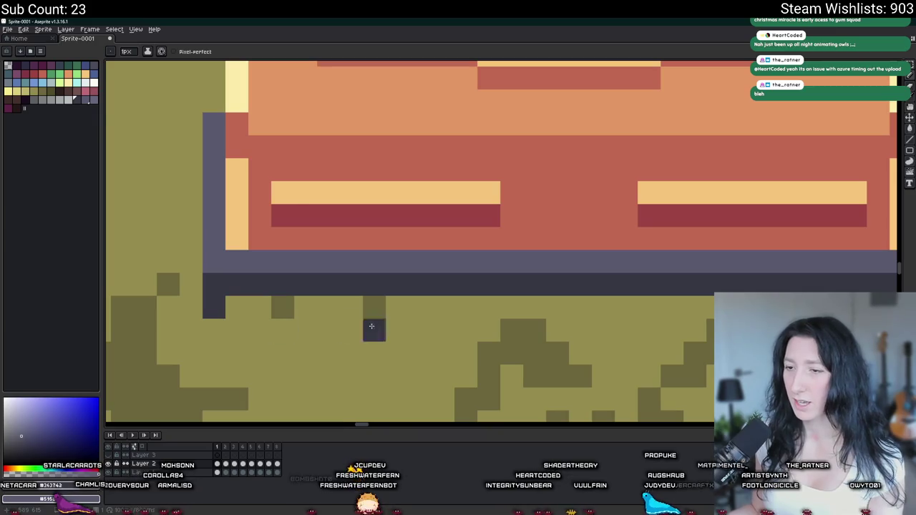
pyautogui.scroll(-1, 636, 306)
pyautogui.scroll(-3, 637, 306)
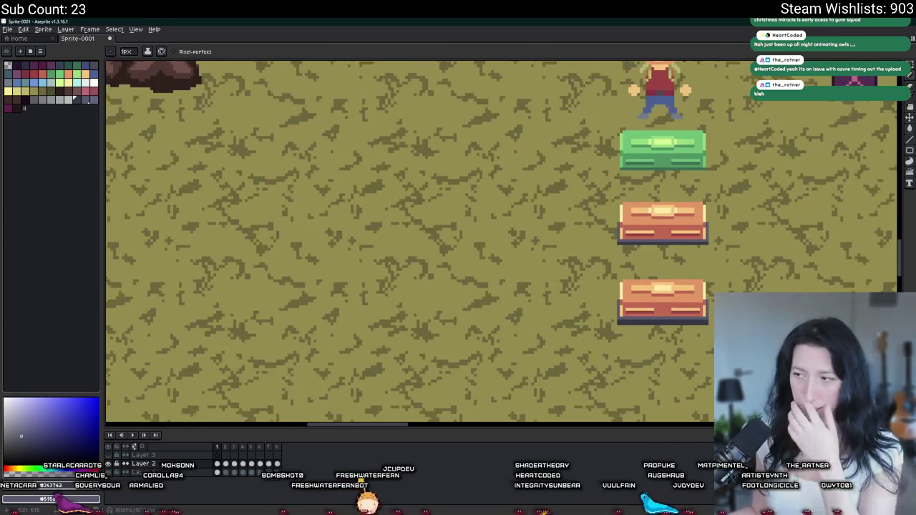
pyautogui.moveTo(676, 325); pyautogui.dragTo(495, 299)
pyautogui.press('i')
pyautogui.scroll(1, 486, 299)
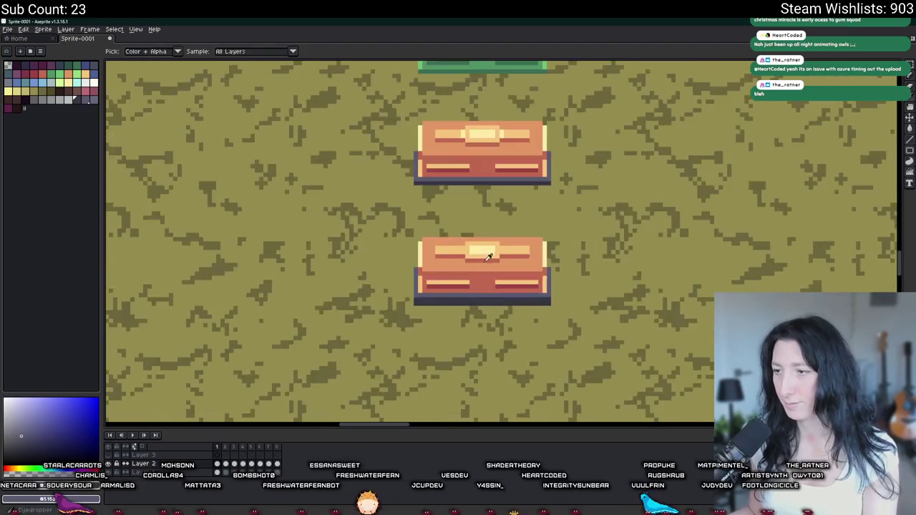
pyautogui.scroll(3, 487, 249)
pyautogui.click(429, 243)
pyautogui.scroll(-3, 372, 236)
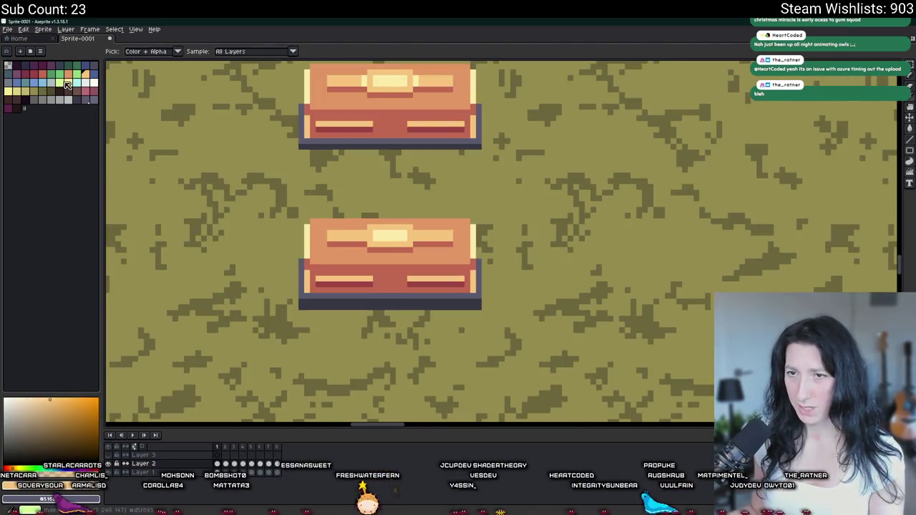
pyautogui.click(37, 87)
pyautogui.press('g')
pyautogui.scroll(3, 368, 245)
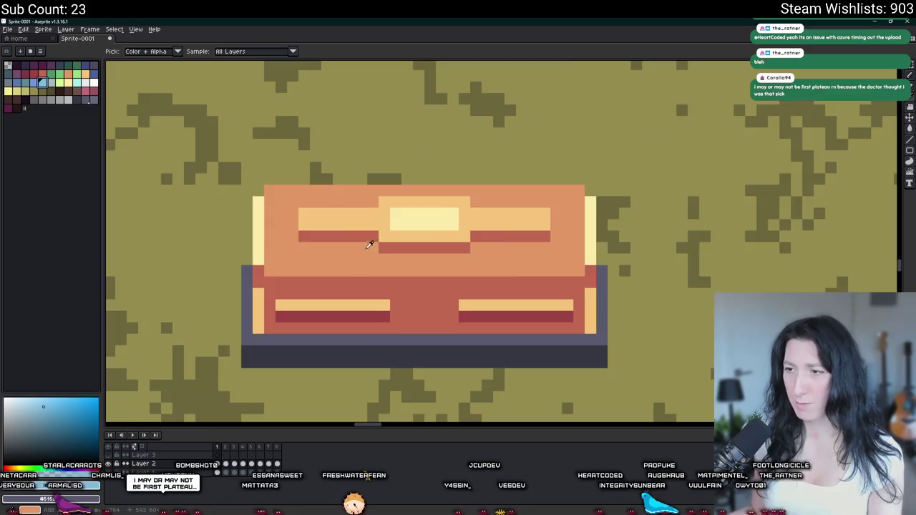
pyautogui.click(403, 231)
pyautogui.scroll(-2, 403, 231)
pyautogui.scroll(-1, 402, 238)
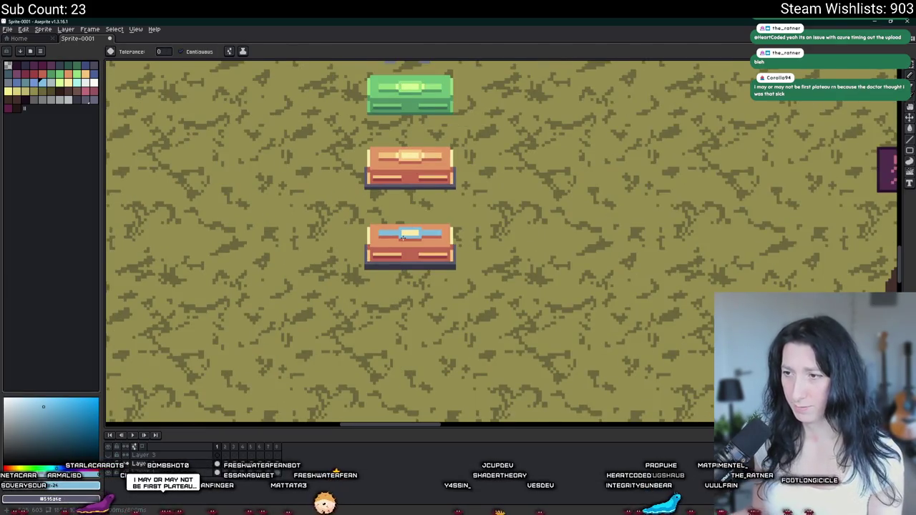
pyautogui.scroll(-1, 402, 236)
pyautogui.scroll(1, 396, 225)
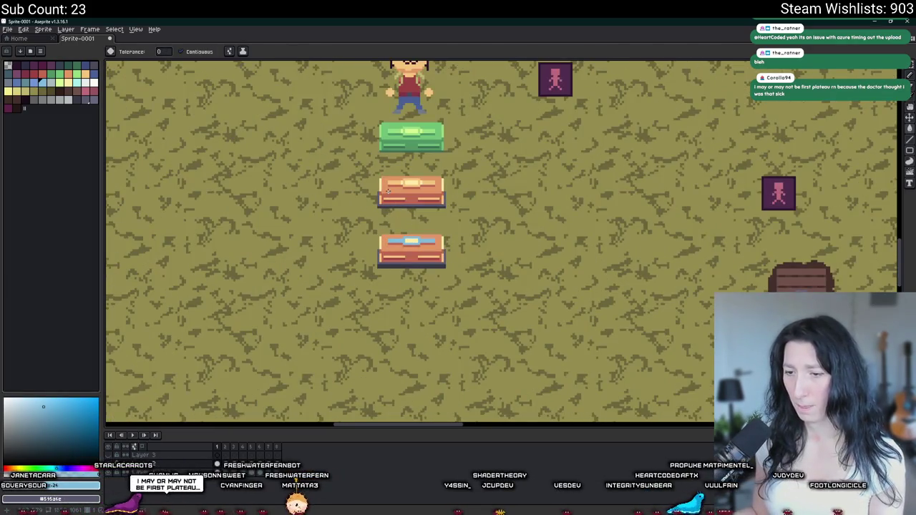
pyautogui.scroll(2, 382, 130)
pyautogui.press('g')
pyautogui.hotkey('ctrl', 'z')
pyautogui.press('m')
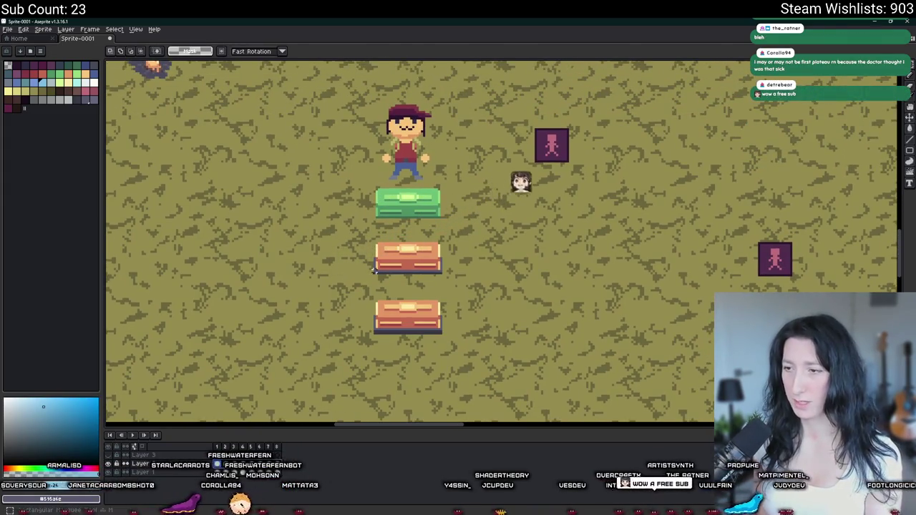
pyautogui.scroll(-1, 362, 380)
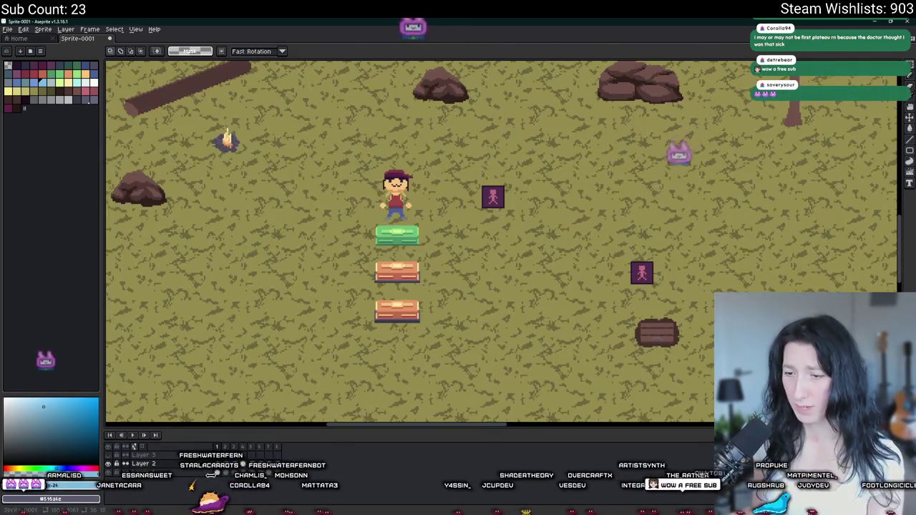